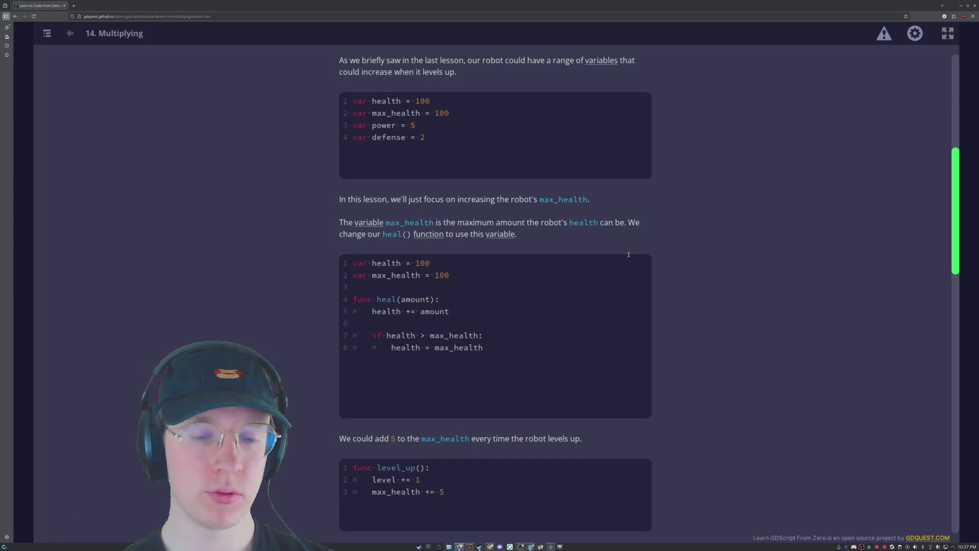
Scroll down to the first Maximum Health vs Level graph and animate its linear growth line.
scroll(629, 254, down, 1)
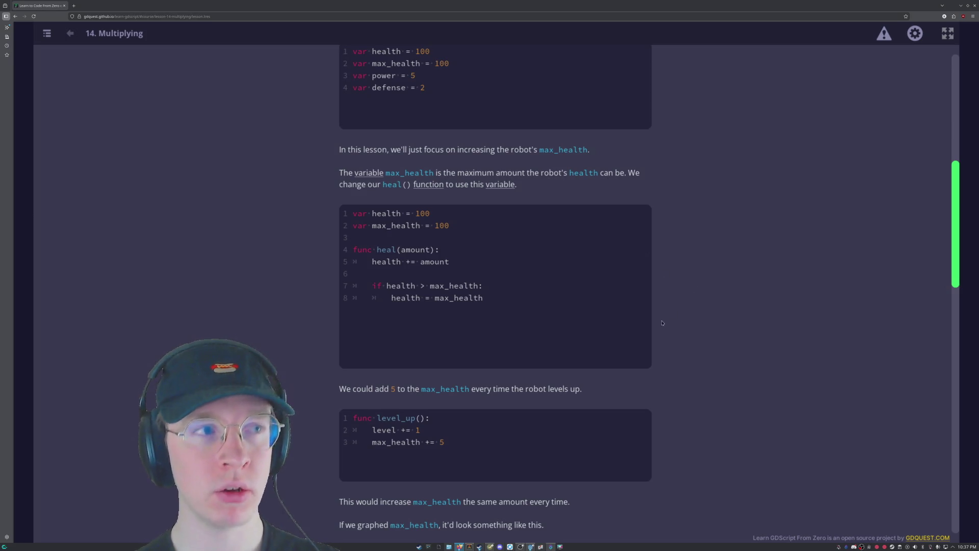
scroll(673, 422, down, 5)
scroll(674, 421, up, 3)
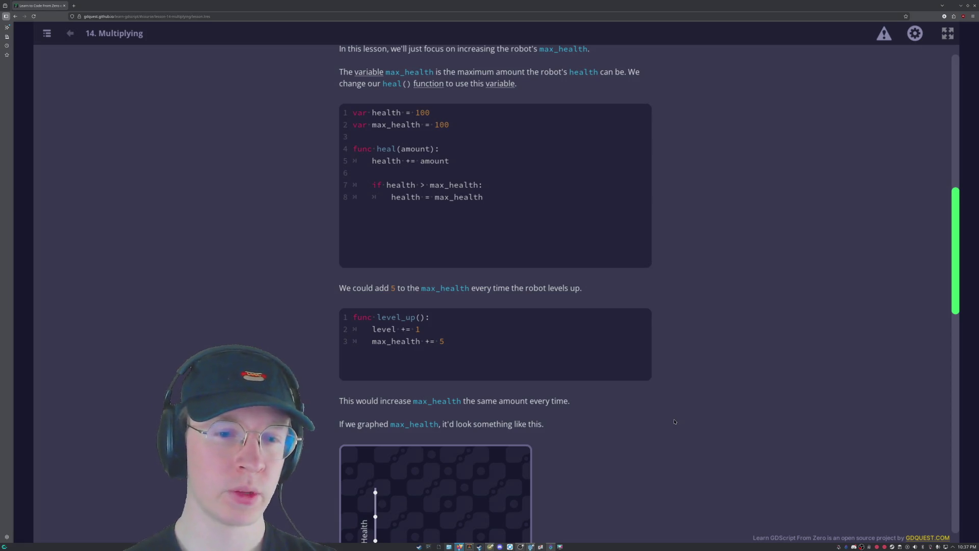
scroll(350, 292, down, 2)
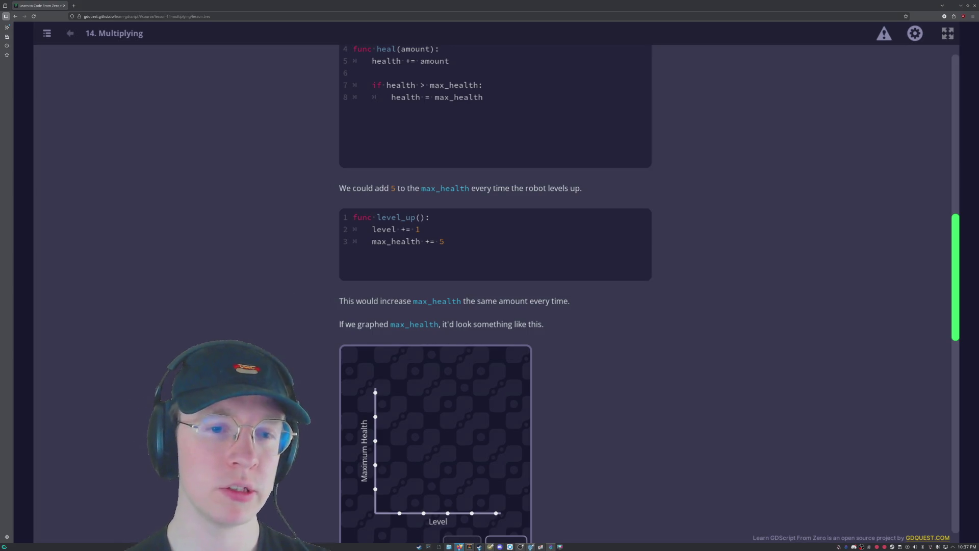
scroll(425, 154, up, 3)
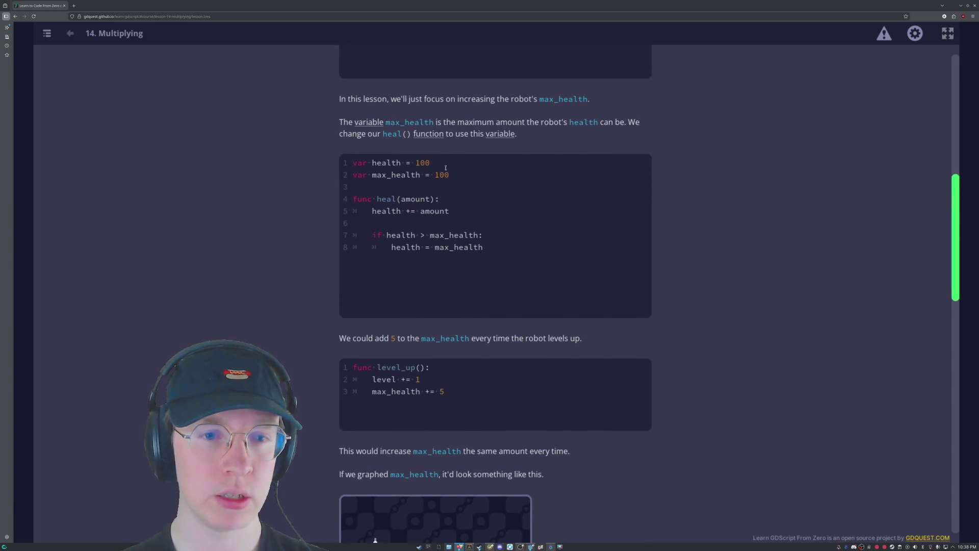
scroll(409, 175, down, 2)
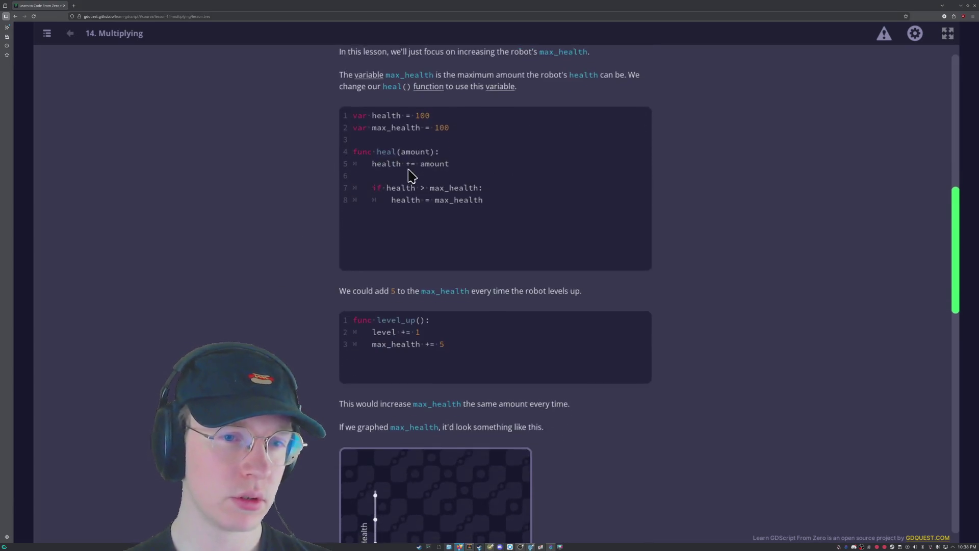
scroll(449, 135, up, 1)
scroll(706, 387, down, 1)
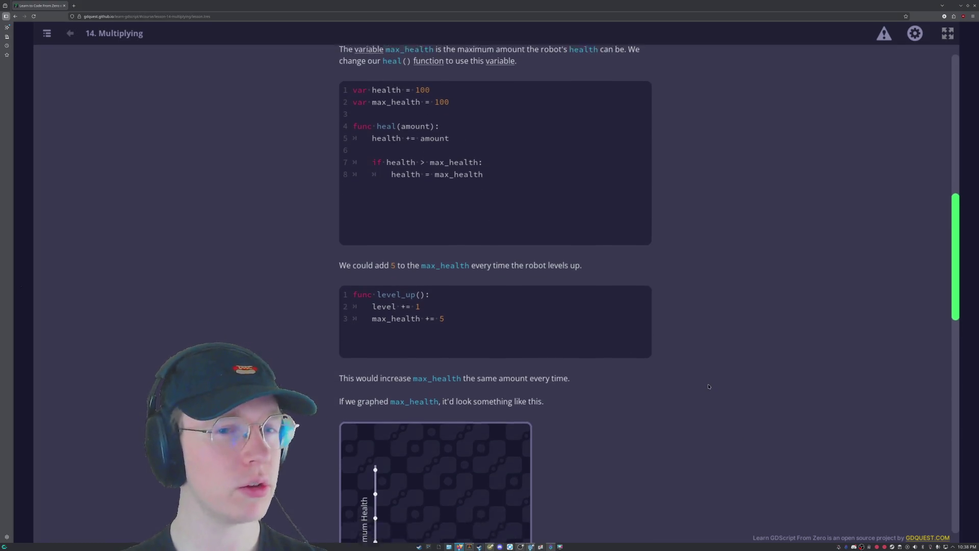
scroll(403, 353, down, 3)
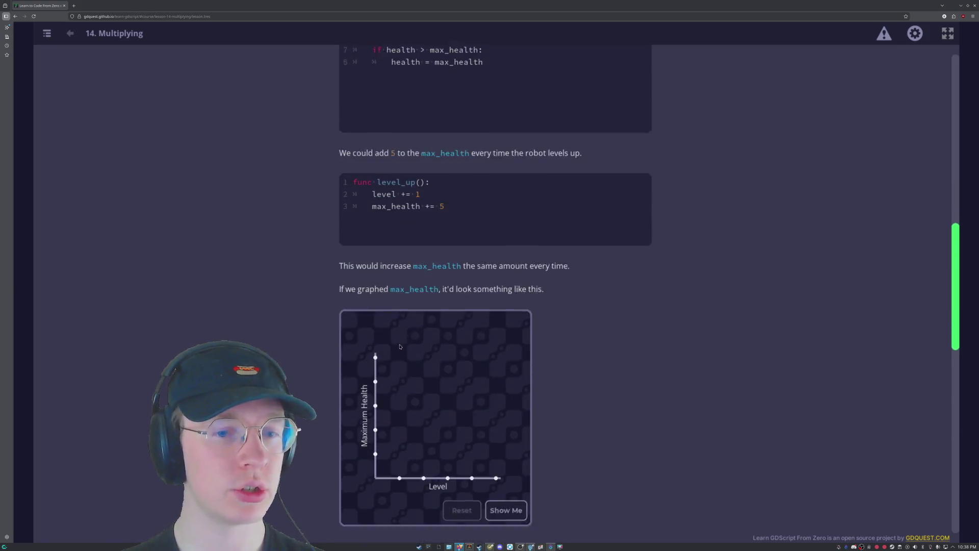
scroll(400, 347, up, 4)
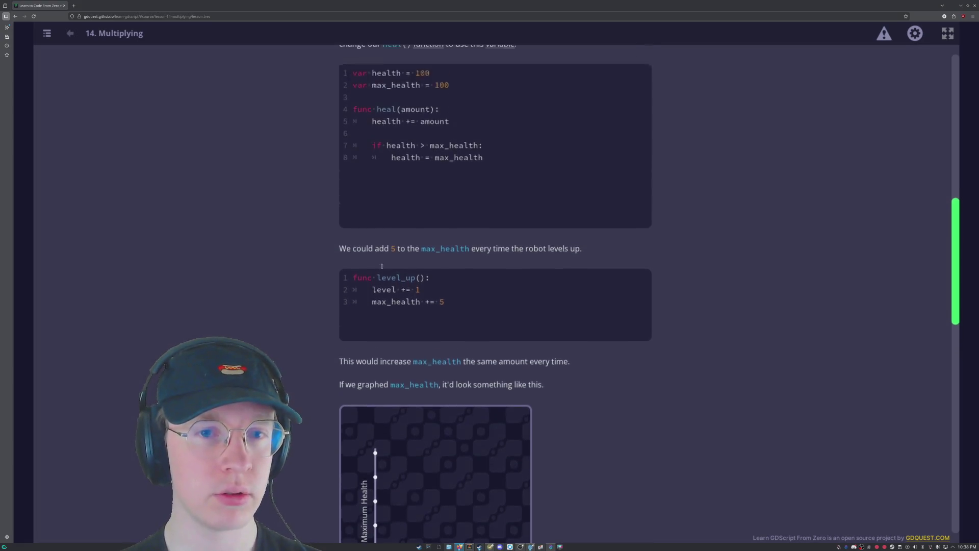
scroll(381, 274, down, 4)
scroll(381, 274, down, 4)
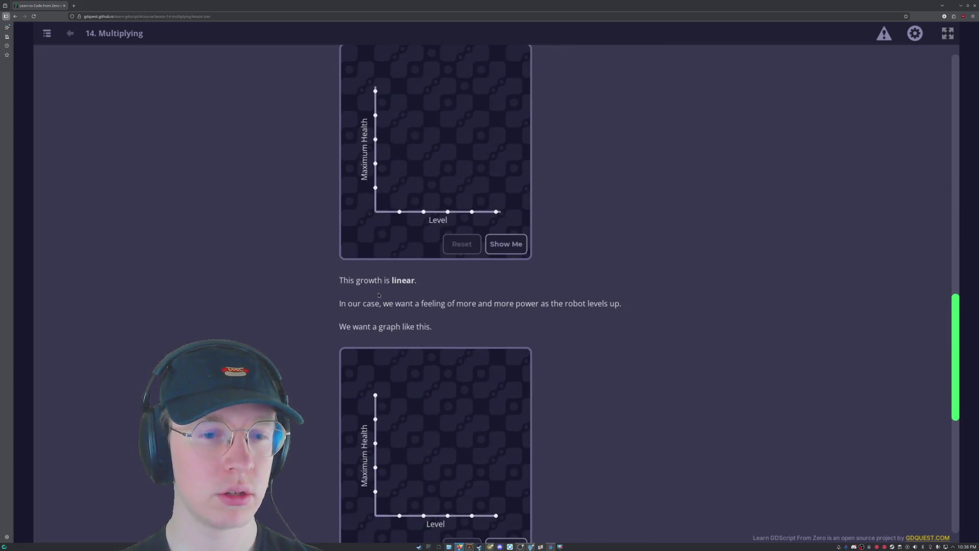
scroll(379, 295, up, 12)
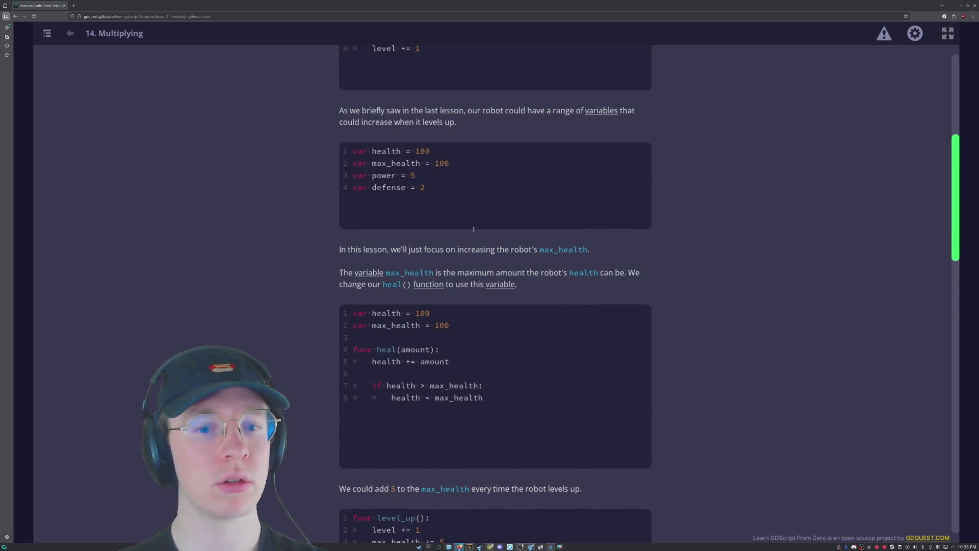
scroll(511, 224, down, 4)
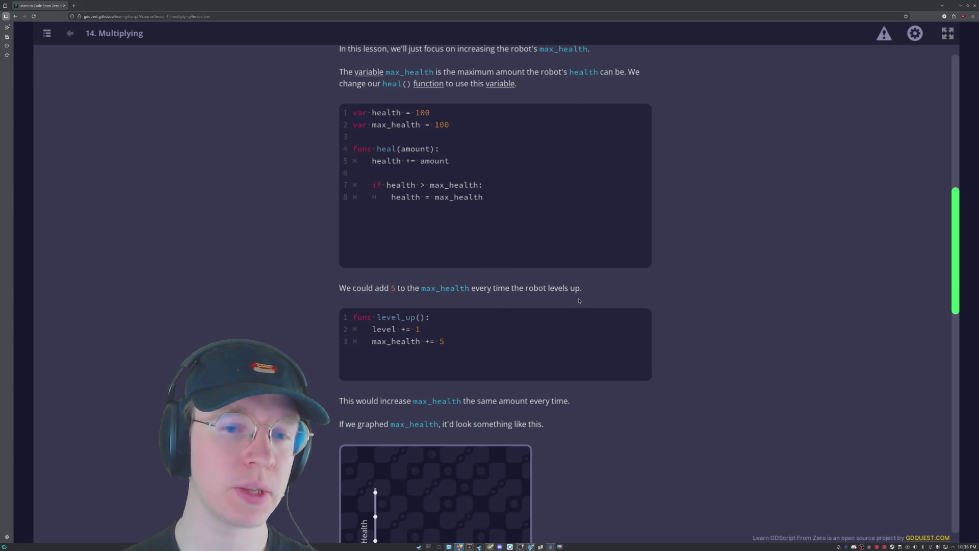
scroll(472, 153, down, 3)
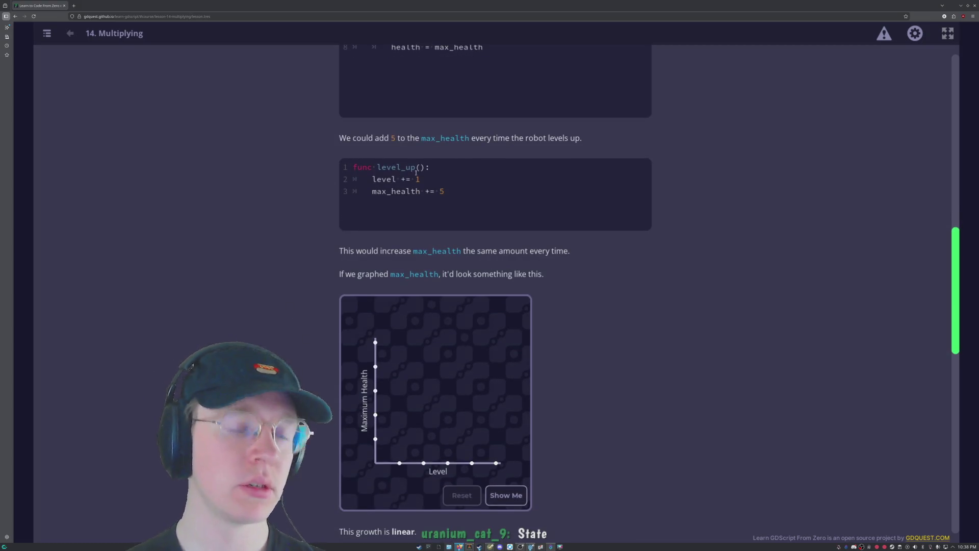
scroll(522, 225, up, 7)
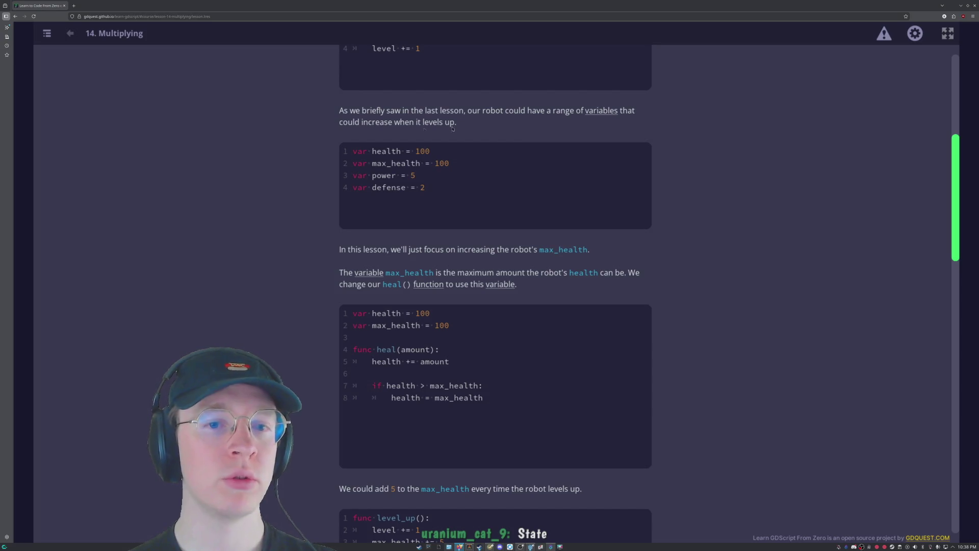
scroll(490, 152, up, 6)
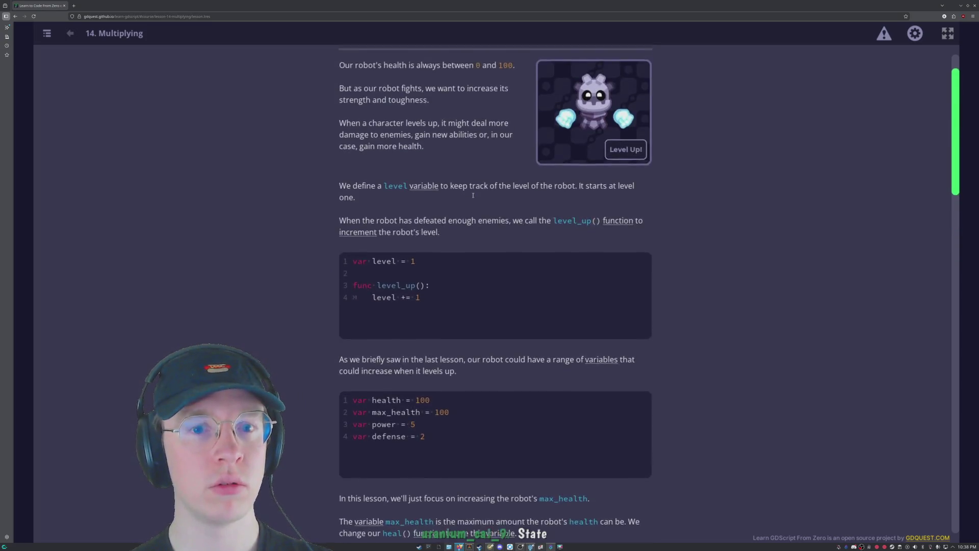
scroll(456, 243, down, 5)
scroll(456, 243, down, 3)
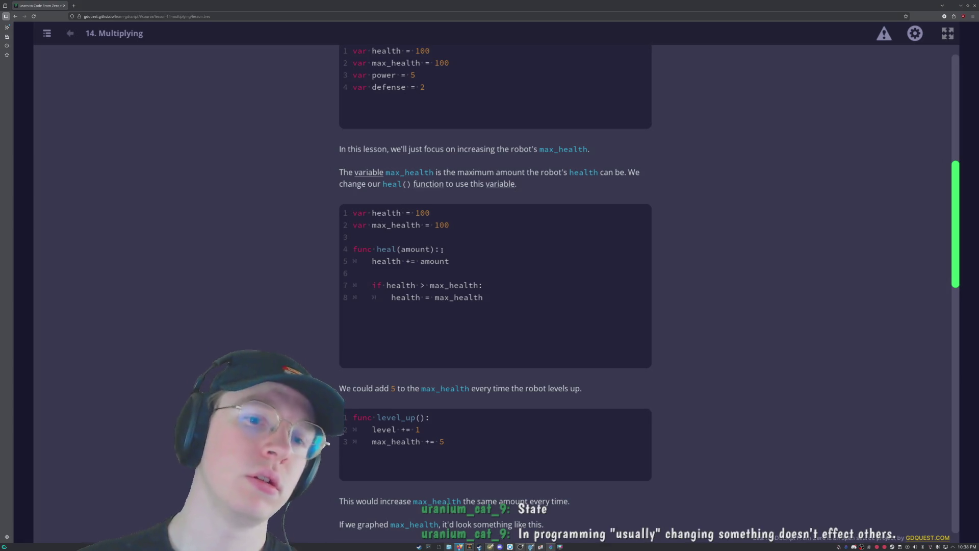
scroll(560, 312, down, 6)
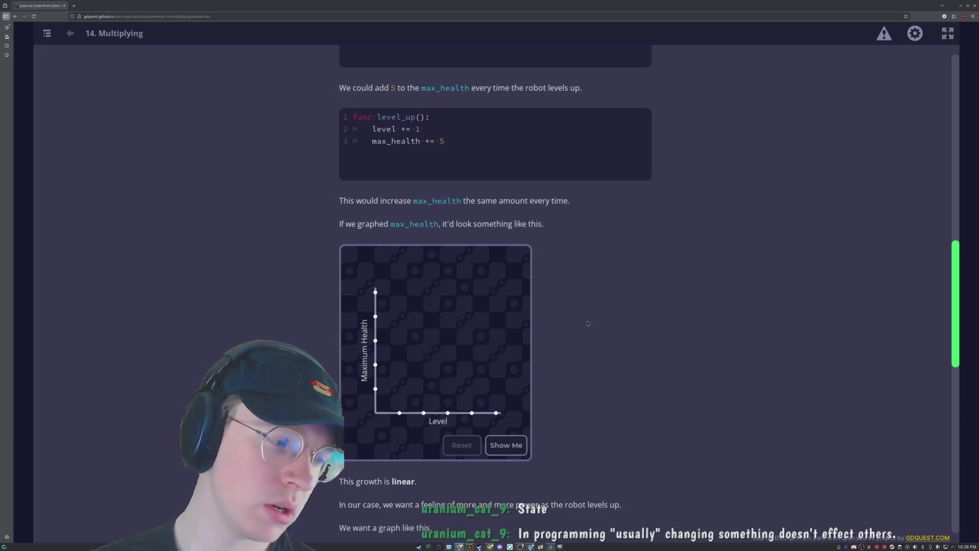
scroll(587, 323, up, 1)
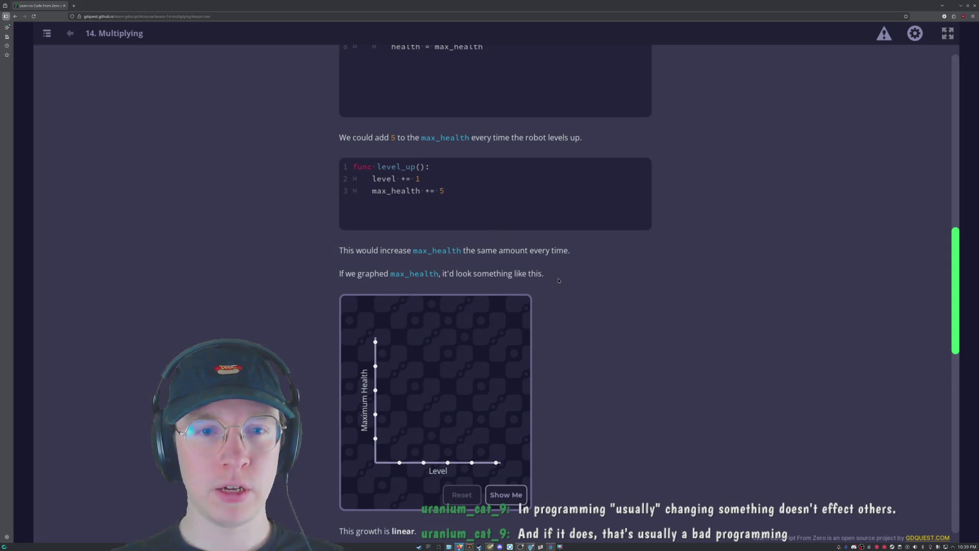
scroll(559, 280, down, 3)
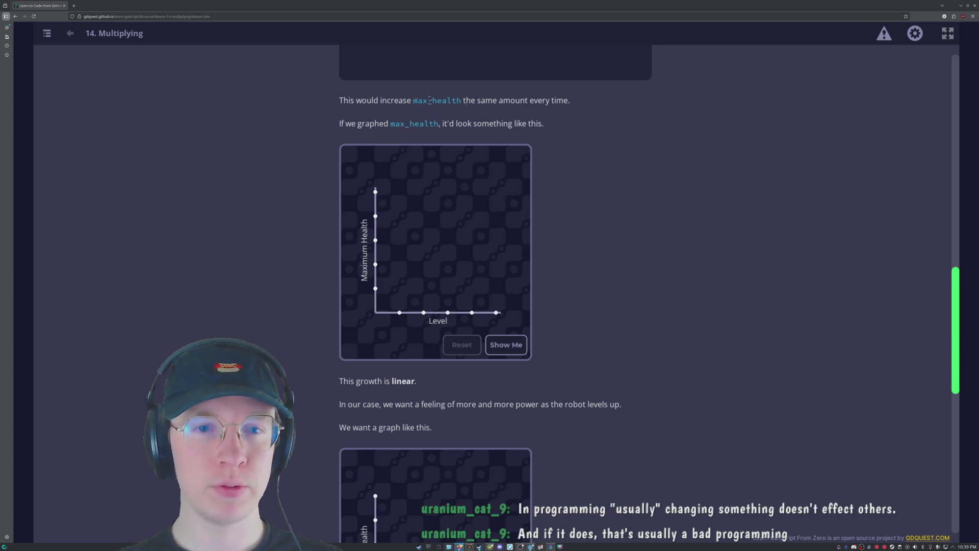
scroll(494, 125, down, 1)
click(506, 294)
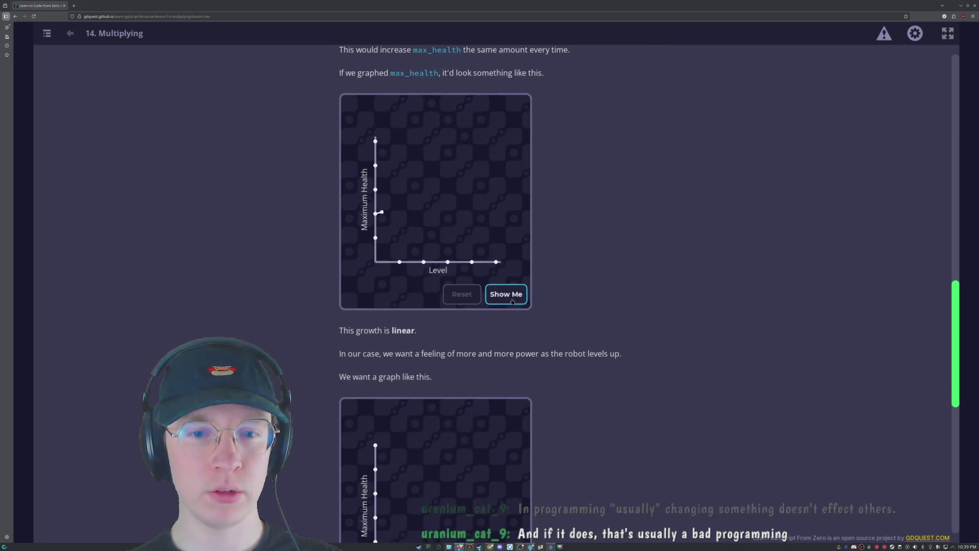
Animate the exponential max_health curve on the second graph, then scroll down to the damage quiz.
scroll(544, 345, down, 4)
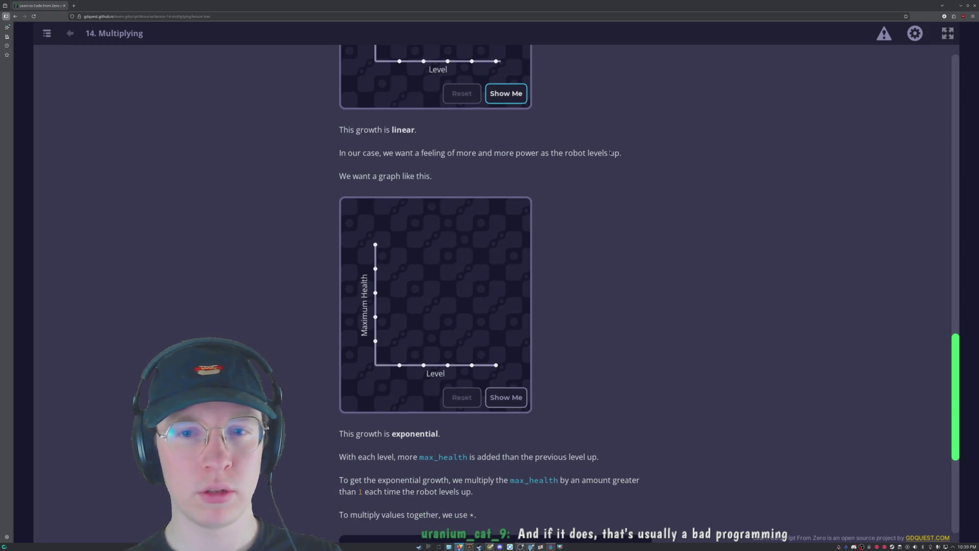
scroll(278, 246, down, 5)
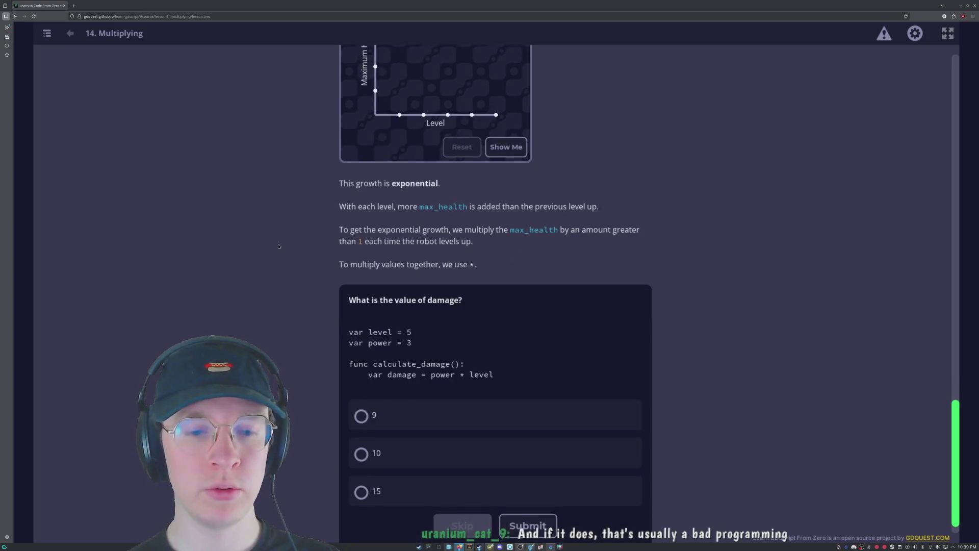
scroll(279, 246, up, 4)
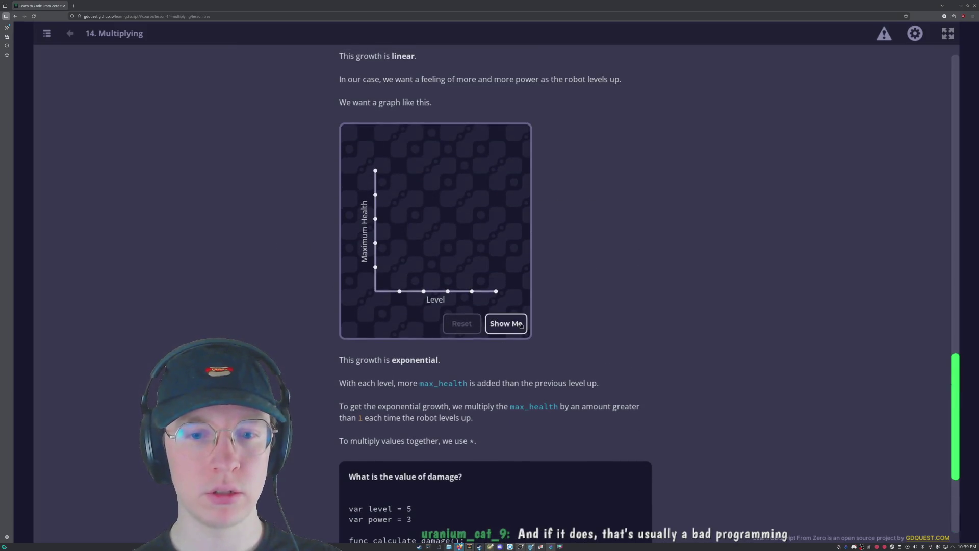
click(521, 324)
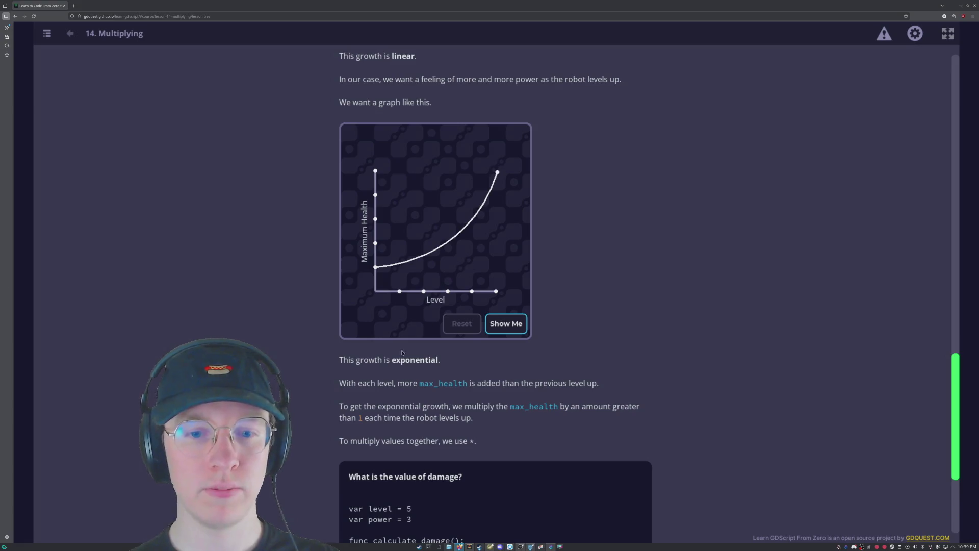
scroll(408, 347, down, 4)
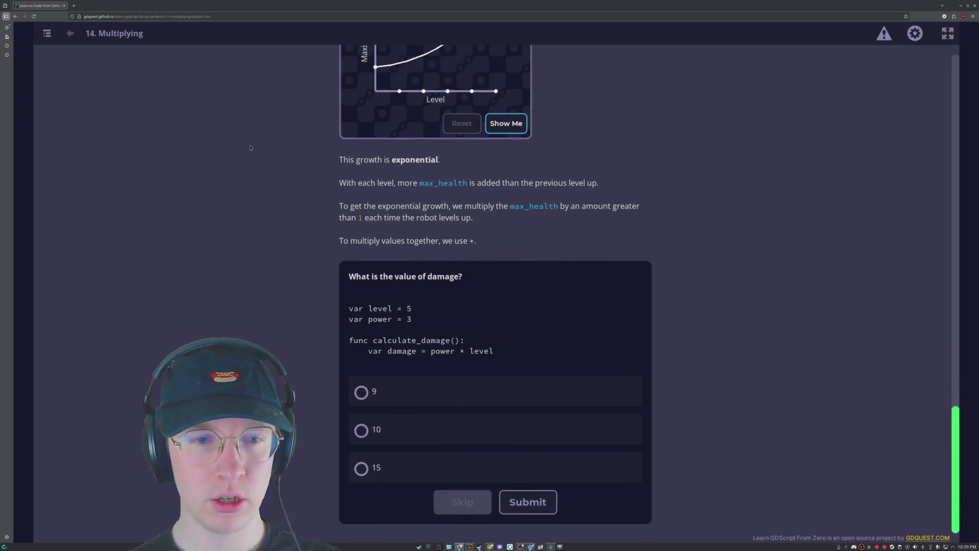
scroll(251, 147, up, 2)
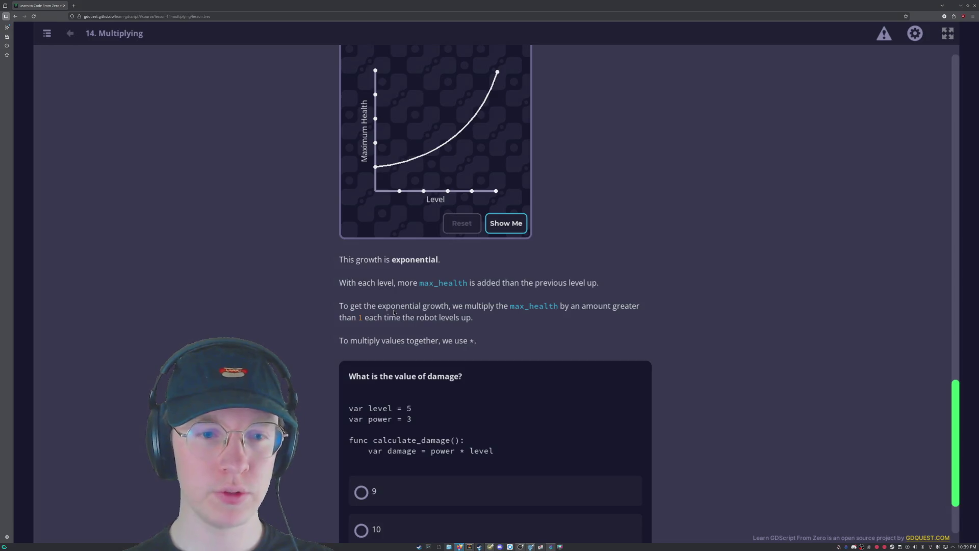
scroll(394, 312, down, 2)
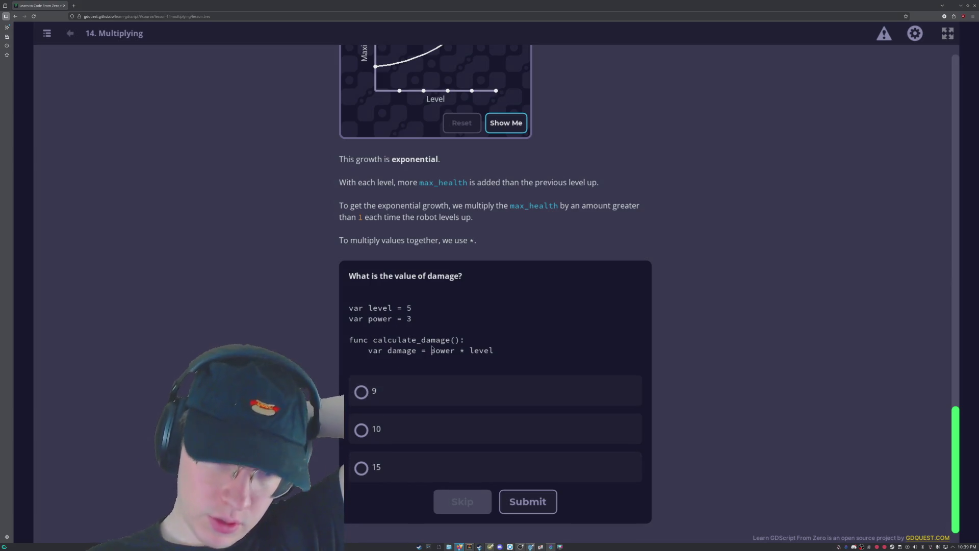
Answer the damage *= 2 quiz with 30 after a wrong 15, and scroll to the Practices list.
click(387, 468)
click(528, 501)
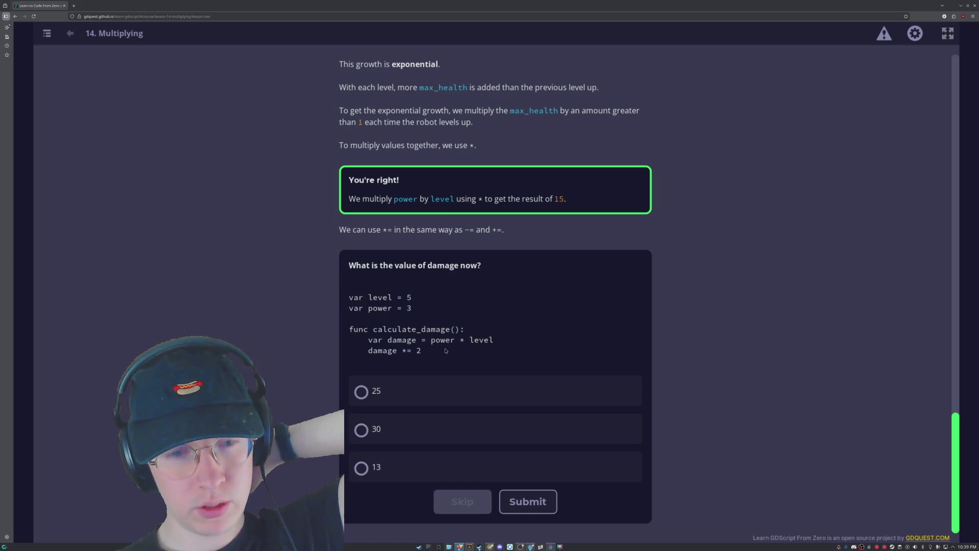
click(403, 429)
click(527, 502)
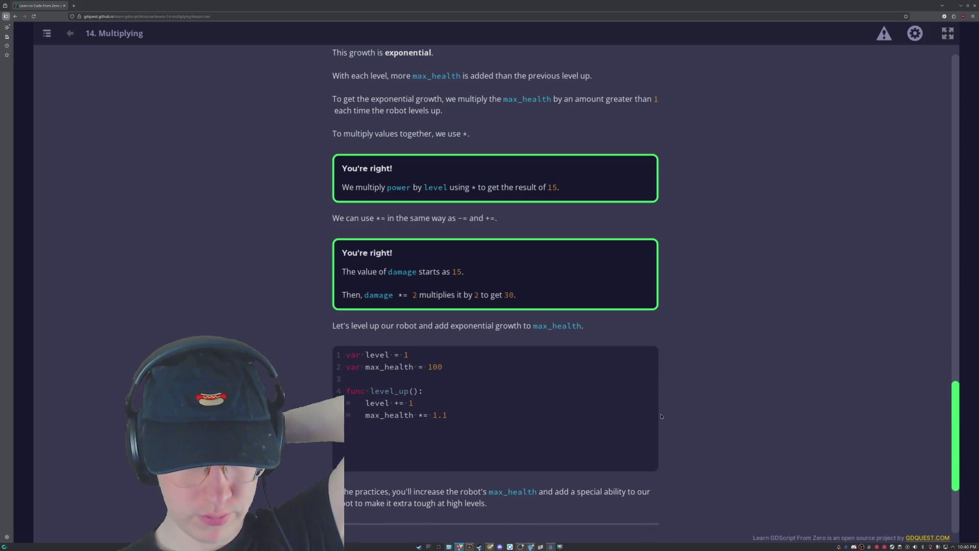
scroll(661, 416, down, 3)
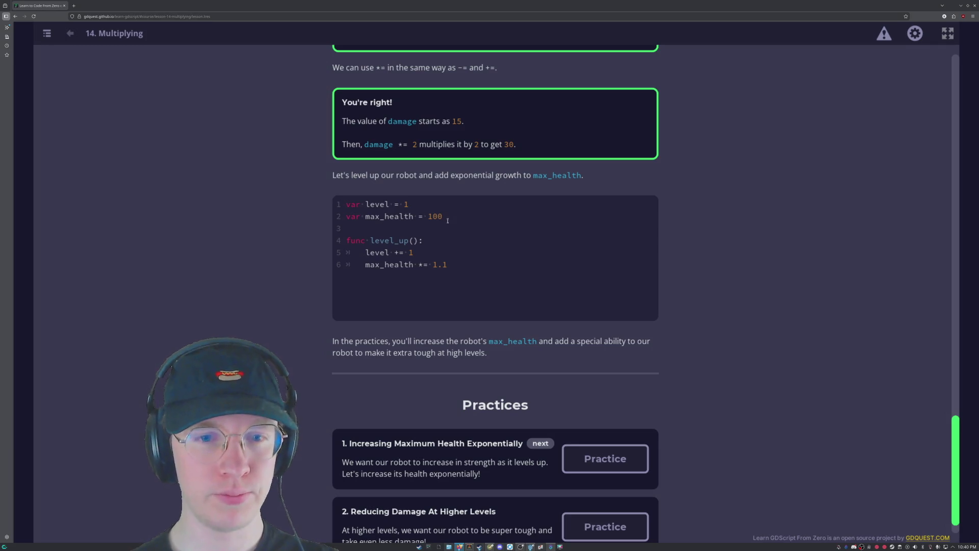
scroll(514, 336, down, 1)
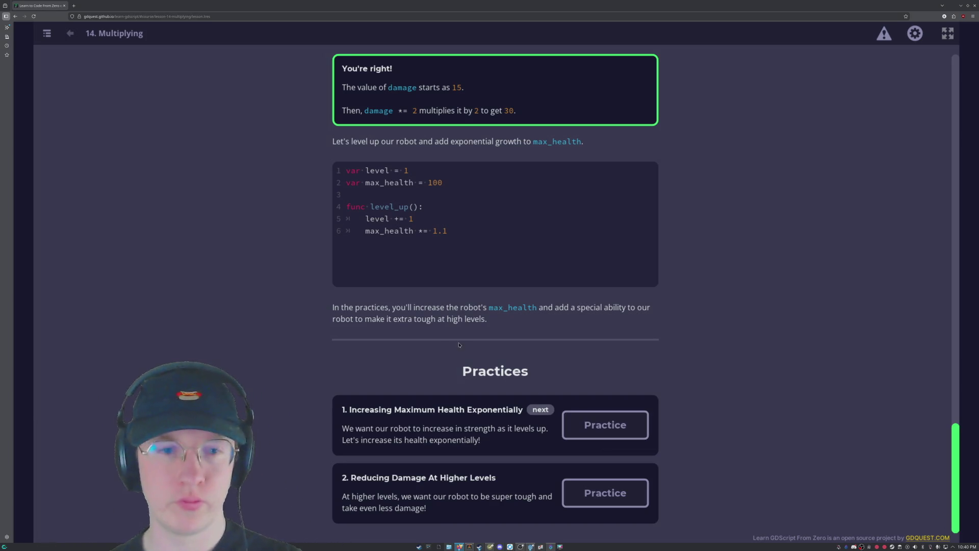
click(605, 424)
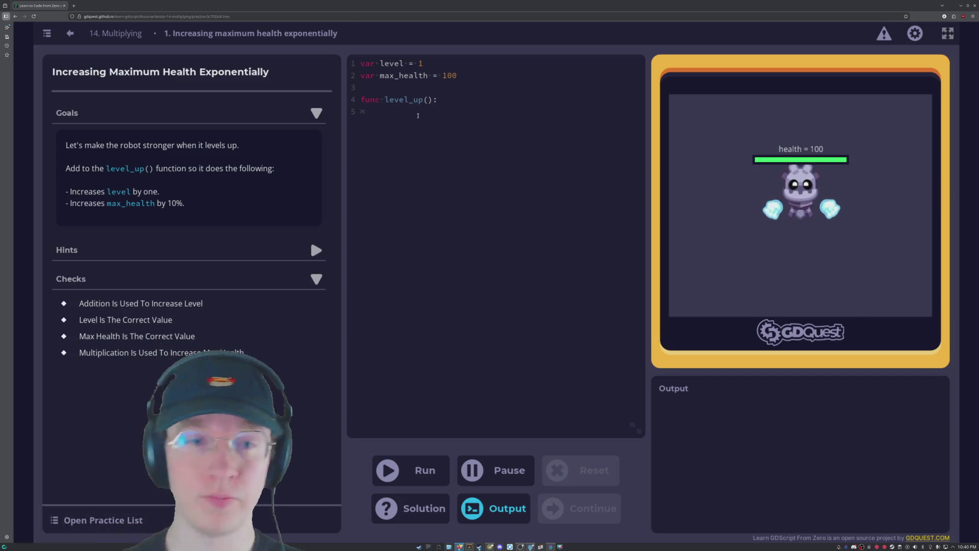
Type level += 1 and max health += (health += health * 0.01) into level_up().
text(level )
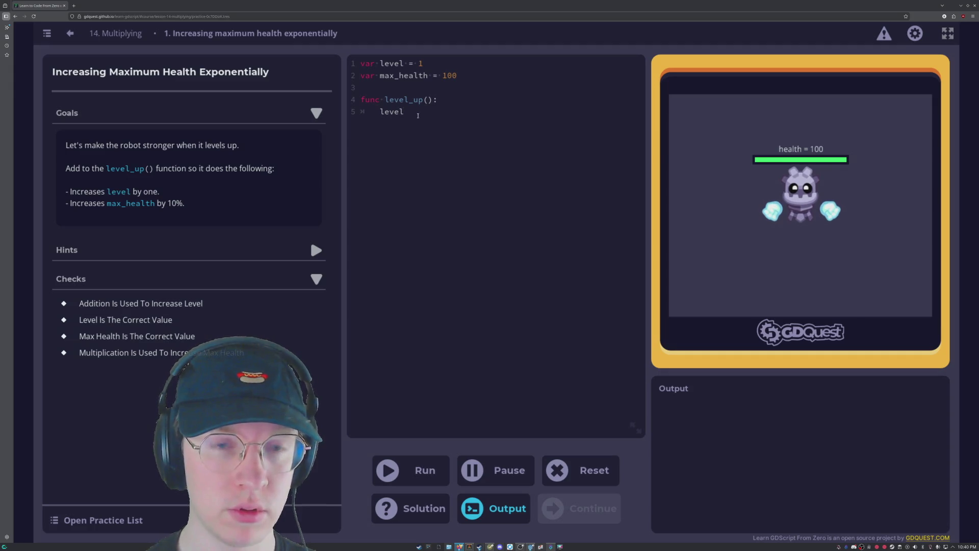
text(+= 1 	)
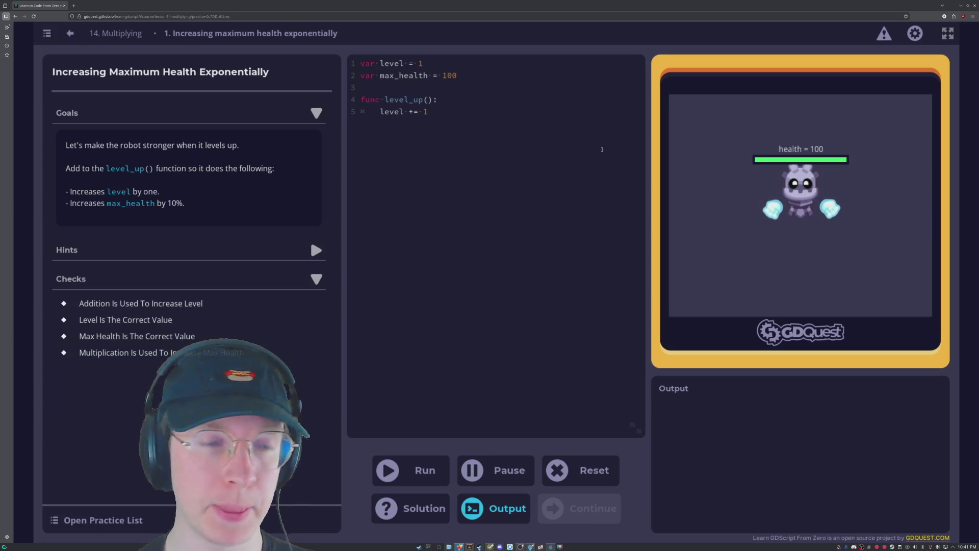
text(max )
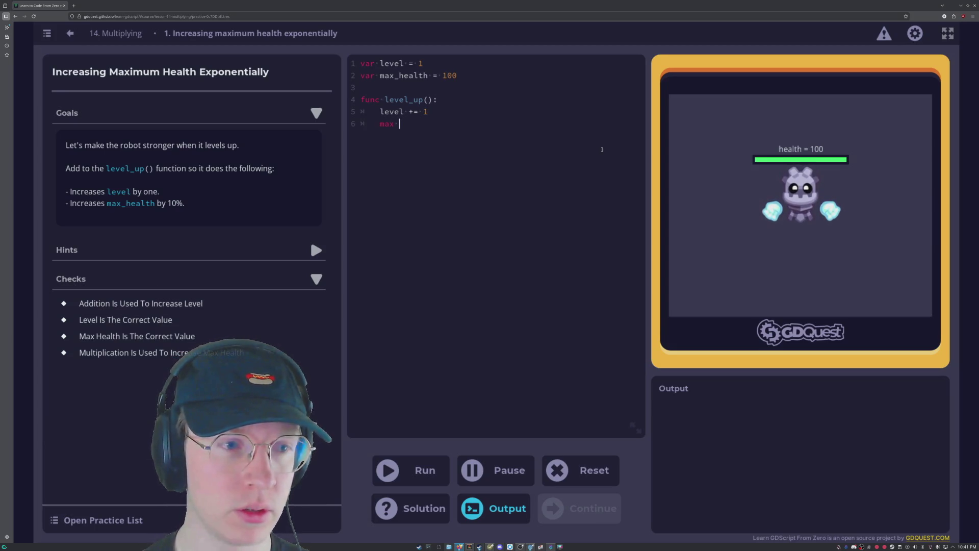
text(health)
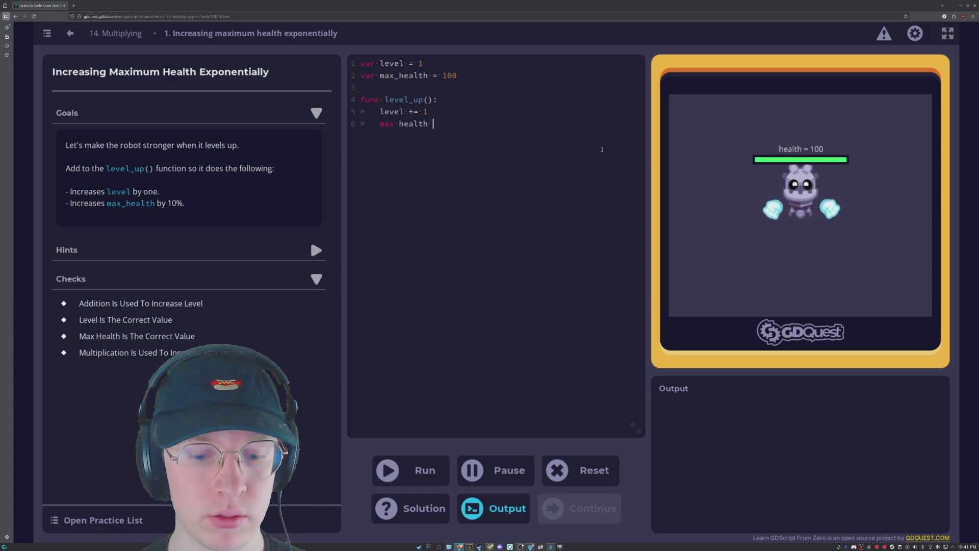
text(+=)
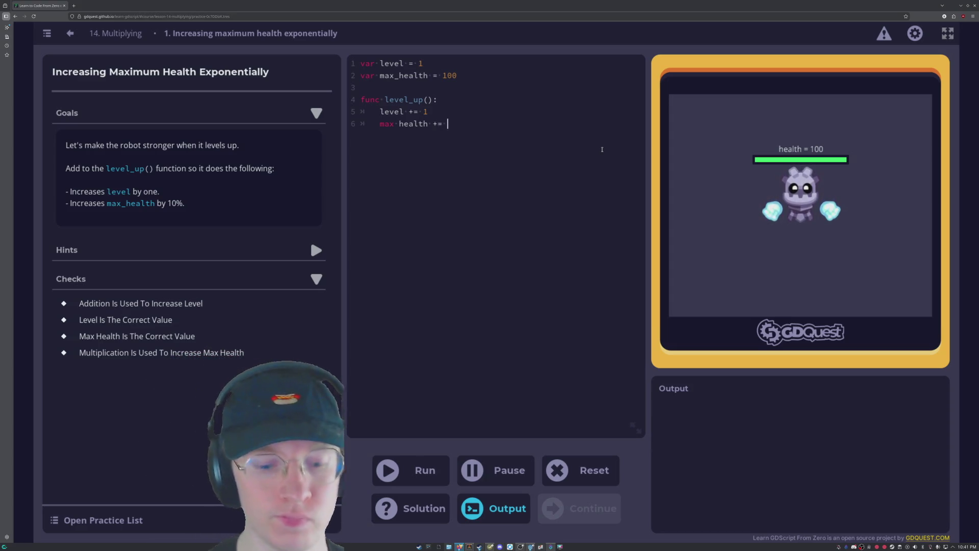
text( health)
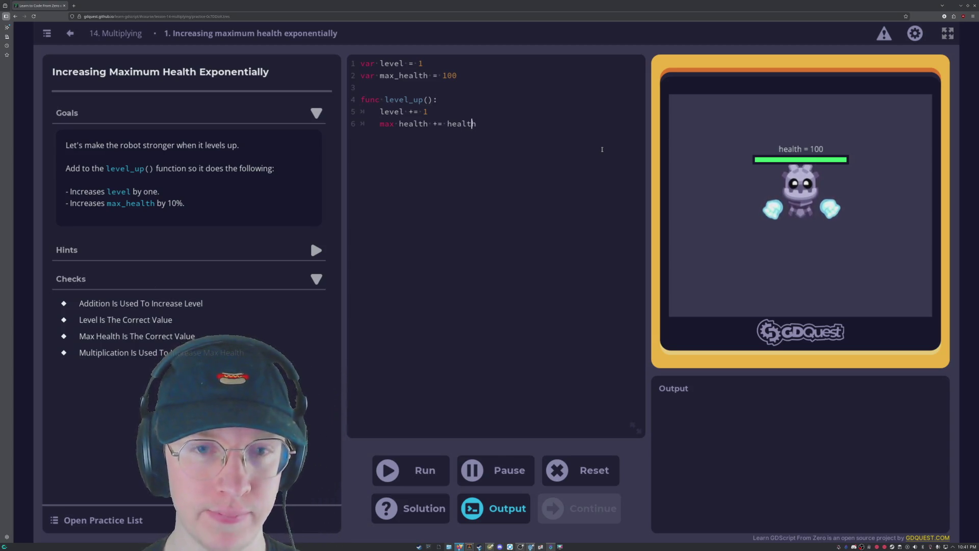
key(Left)
key(Left)
key(Left)
text(()
key(Right)
key(Right)
key(Right)
key(End)
key(BackSpace)
key(BackSpace)
key(BackSpace)
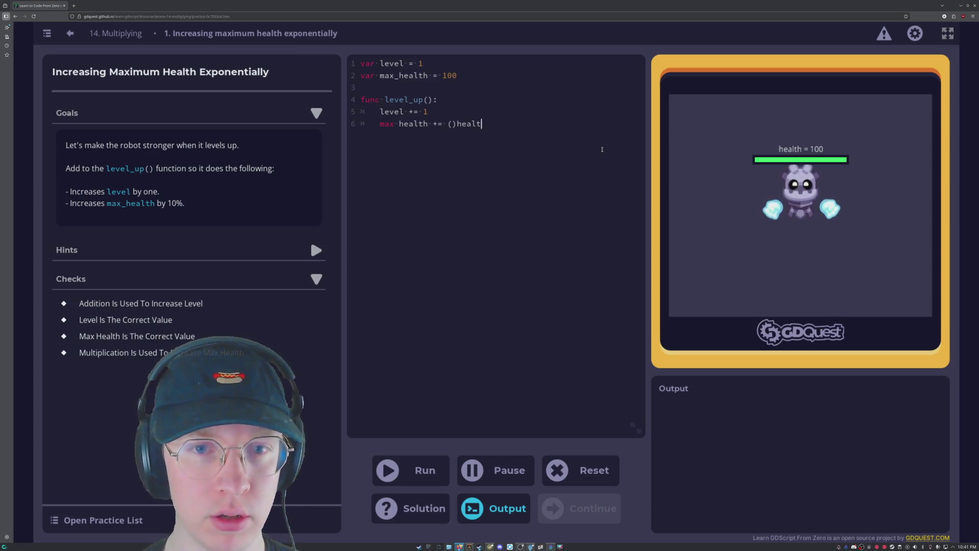
key(Left)
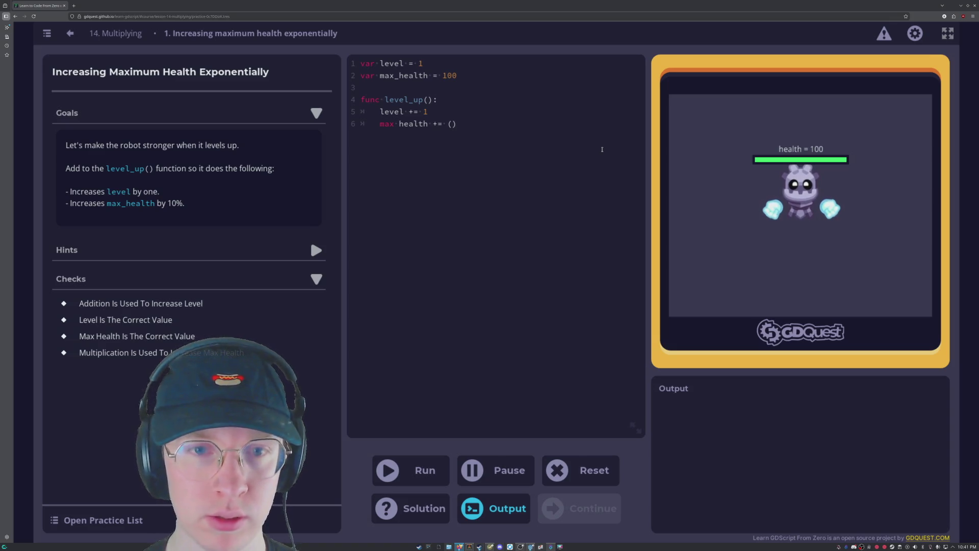
text(health +)
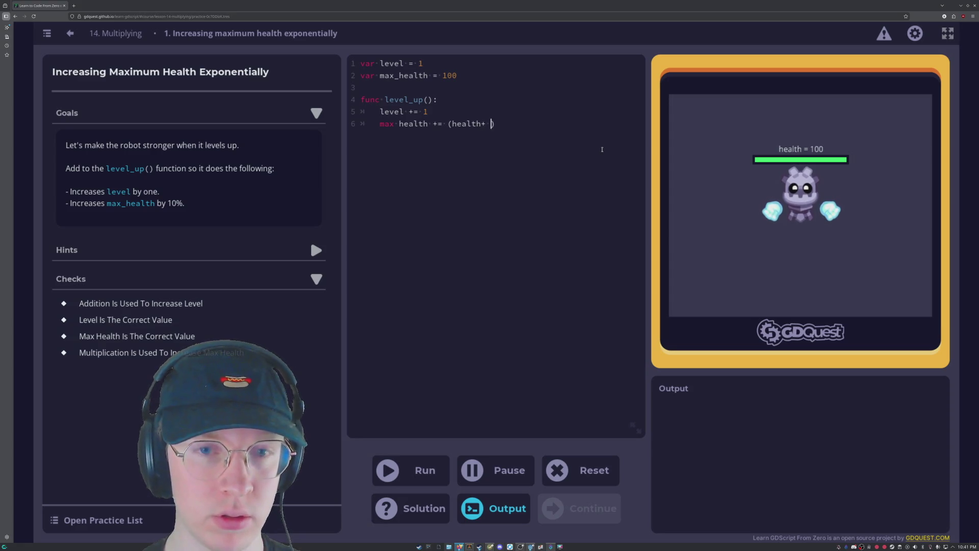
text(= ()
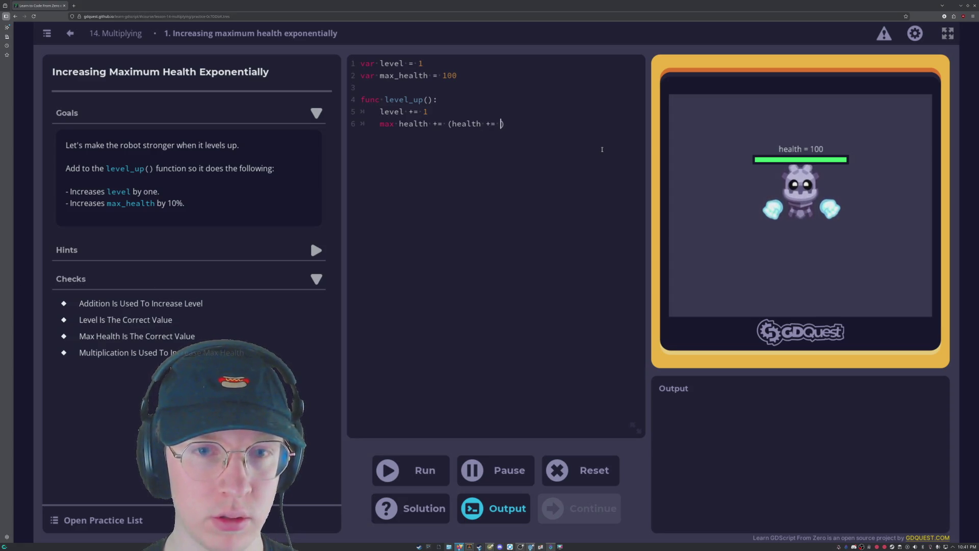
text(heal)
key(BackSpace)
key(BackSpace)
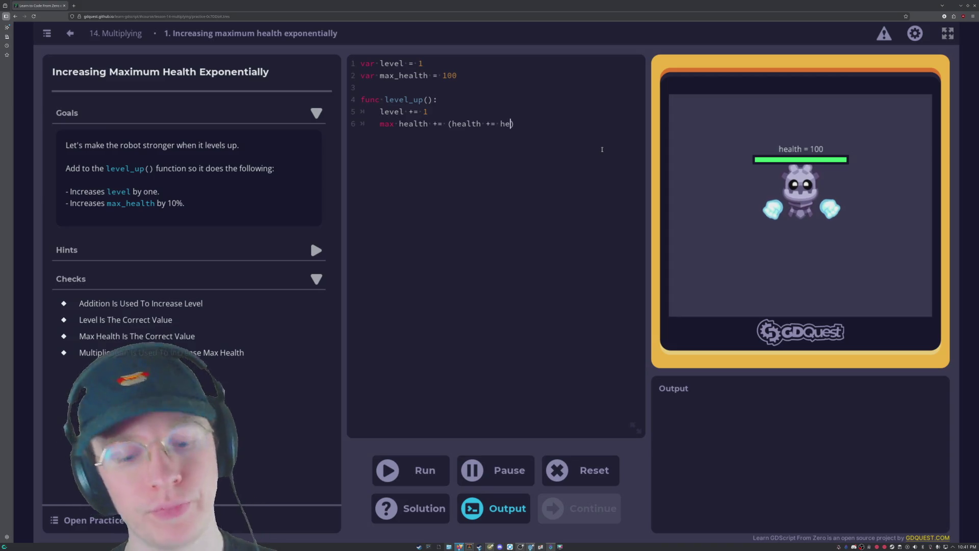
text(alth)
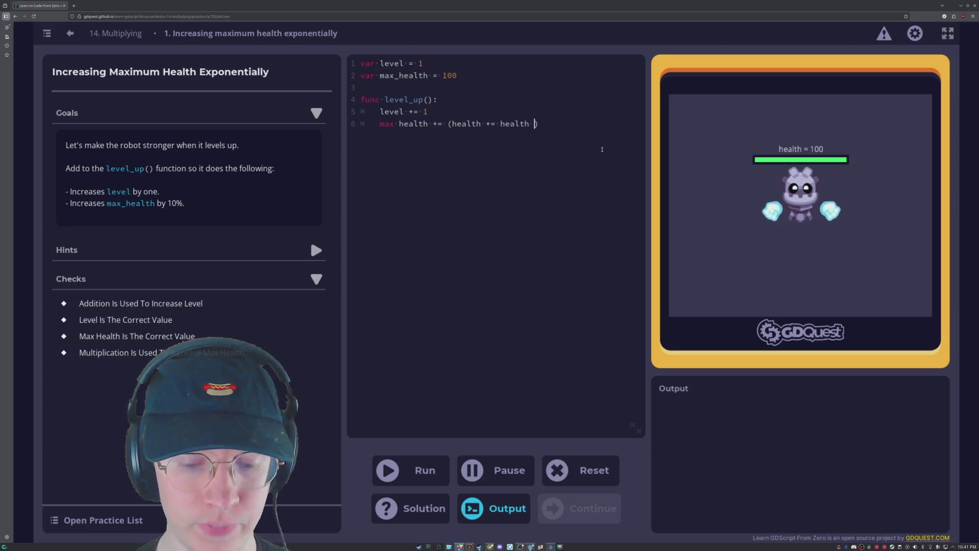
text( * 0.01)
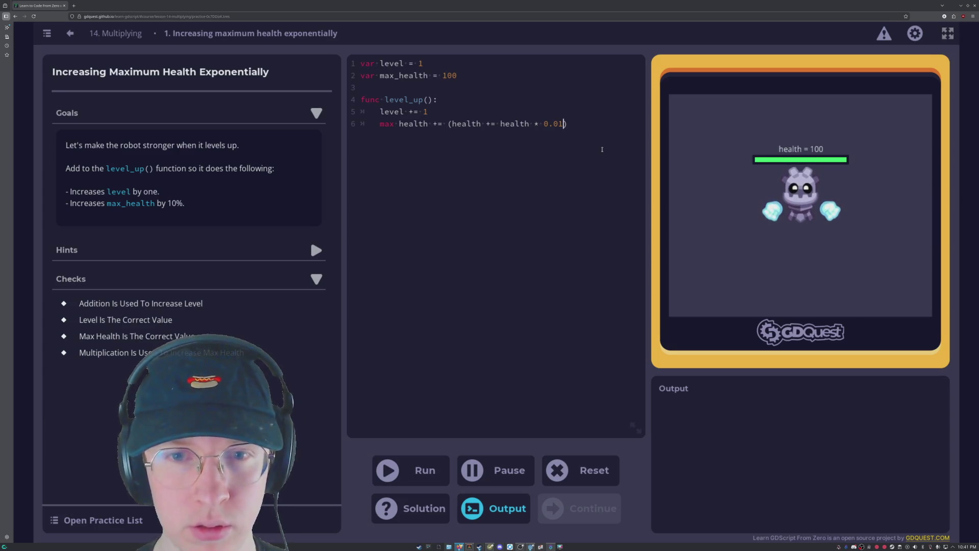
Correct 'max health' to max_health on line 6.
key(Left)
key(Left)
key(Left)
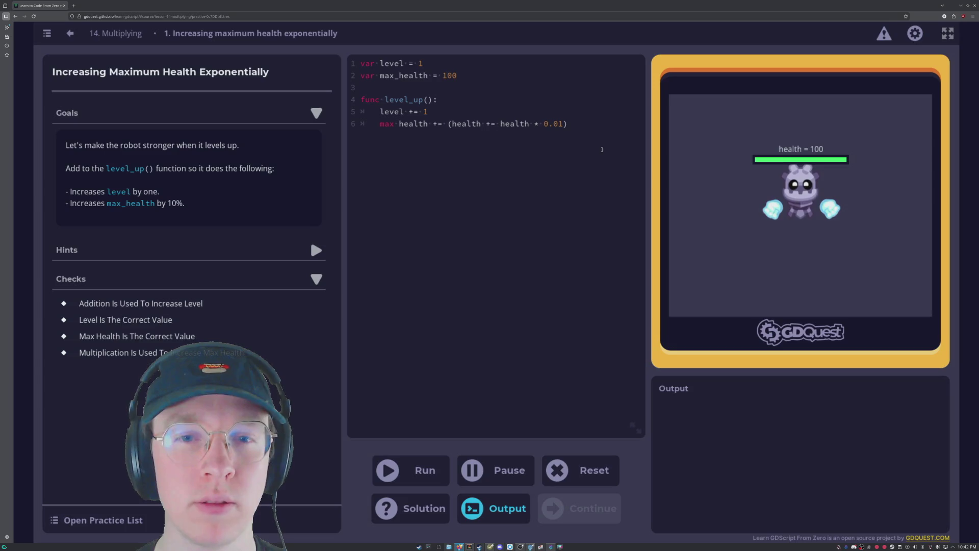
key(Up)
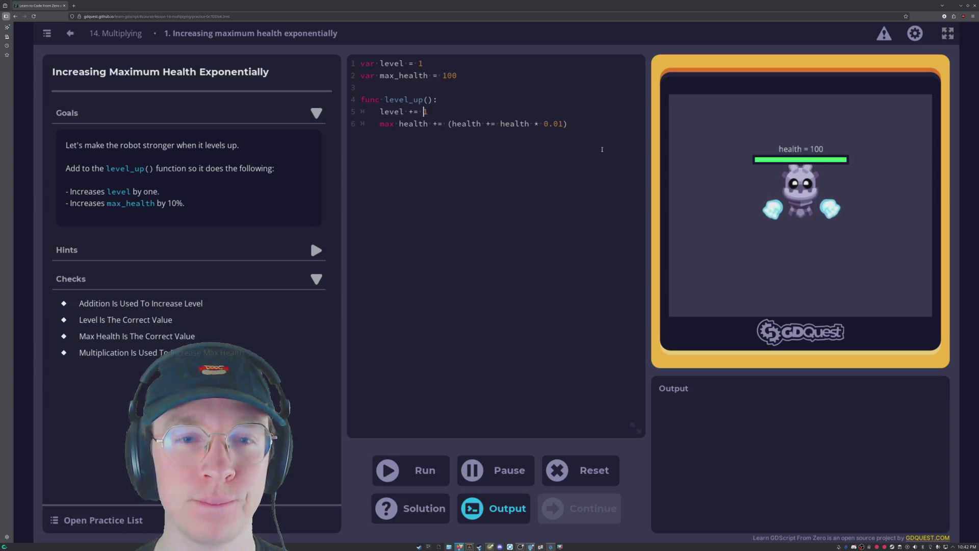
key(Down)
key(Right)
key(Right)
key(Right)
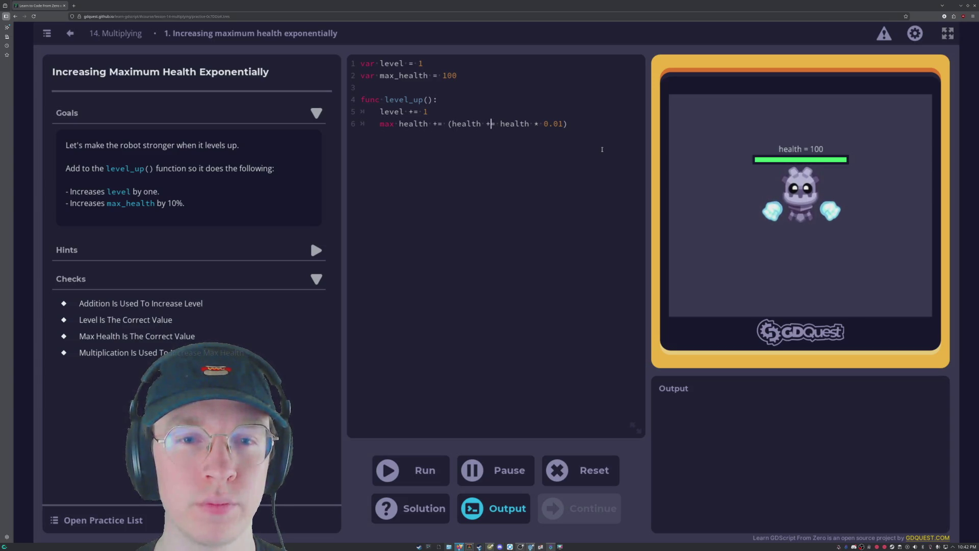
key(Left)
key(Left)
key(Left)
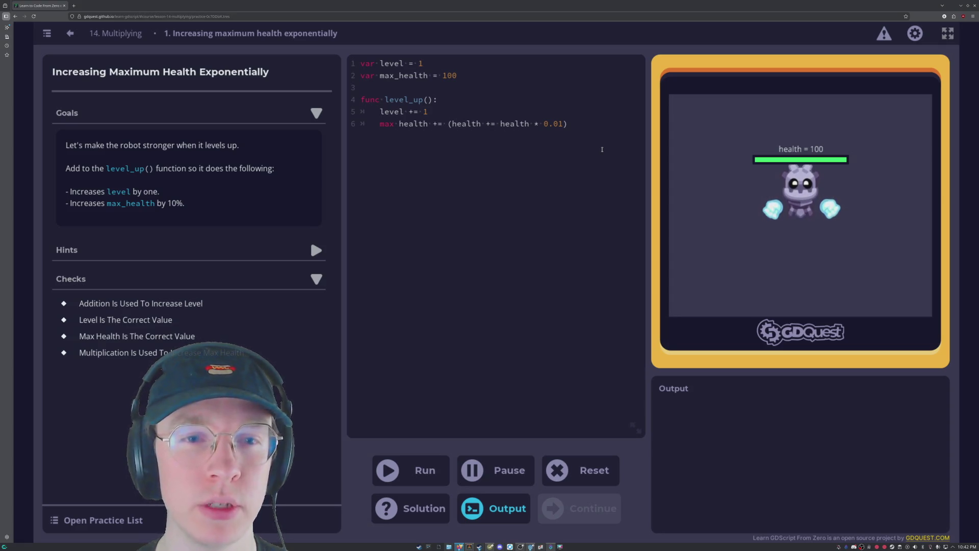
key(BackSpace)
text(_)
key(Right)
key(Right)
key(Right)
key(Right)
key(Right)
key(Right)
key(Right)
key(Right)
key(Left)
key(Left)
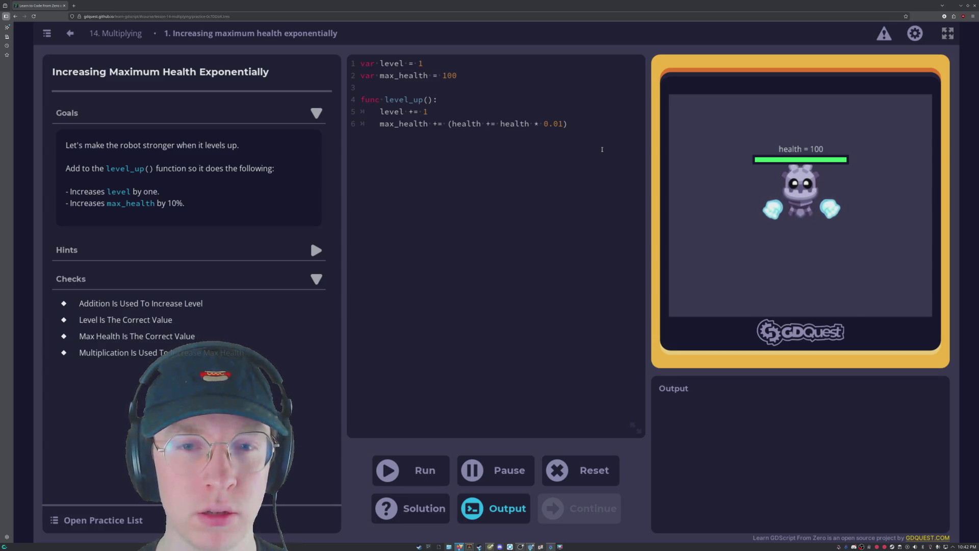
Rename the inner health toward max_health and remove the duplicated assignment and parenthesis on line 6.
key(Left)
key(Left)
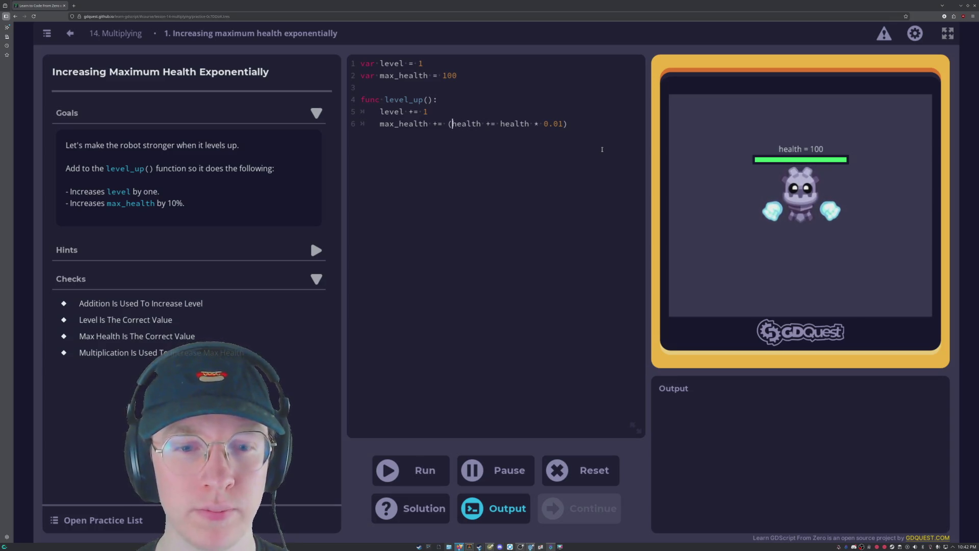
text(ma)
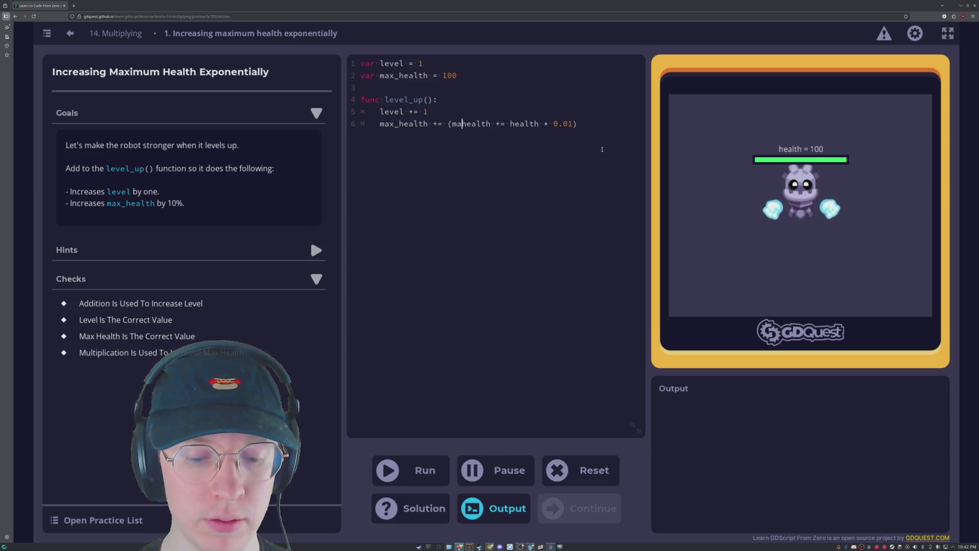
text(c)
key(BackSpace)
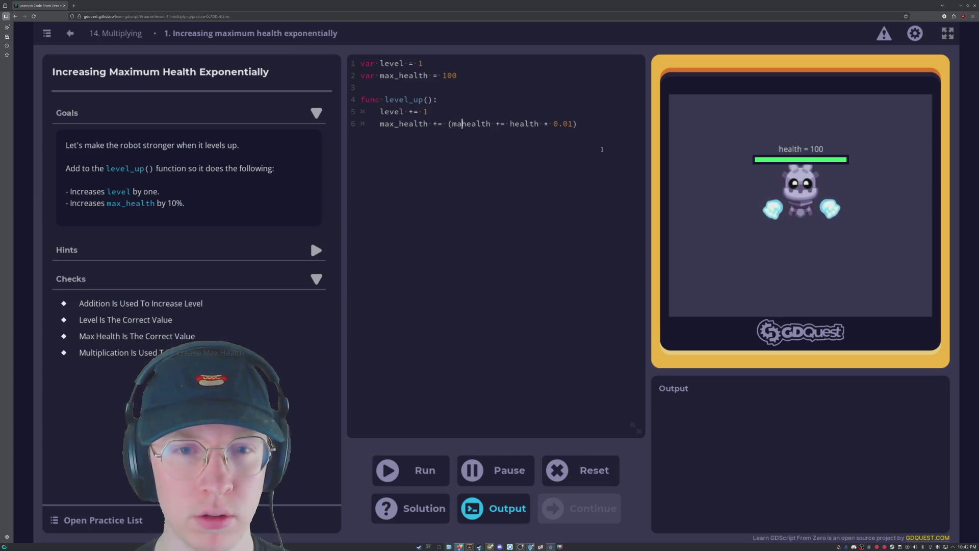
key(ctrl+Right)
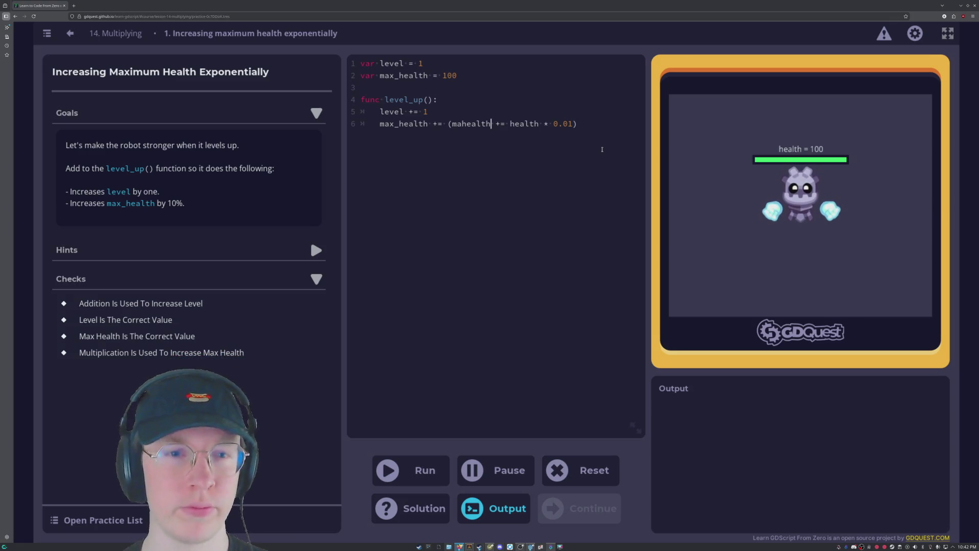
key(Right)
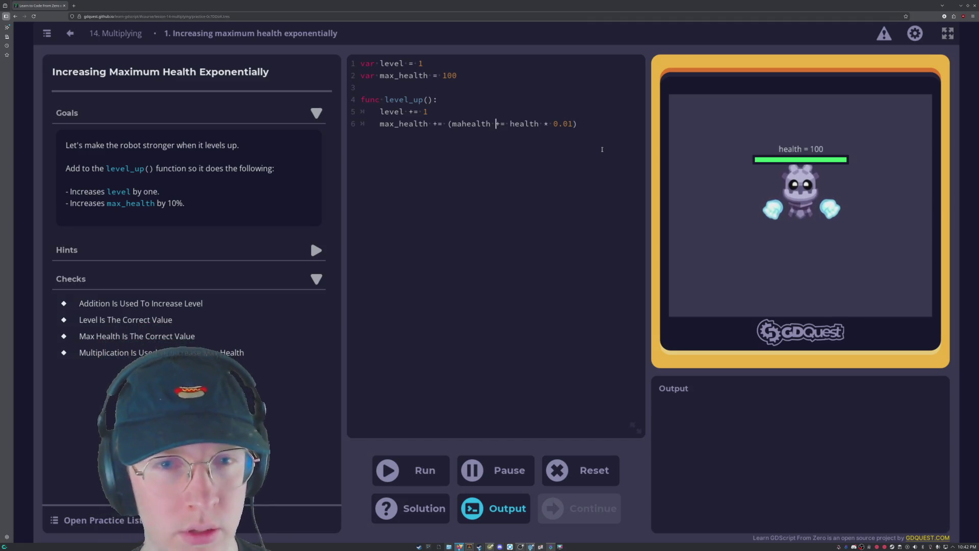
key(Left)
key(Left)
key(Left)
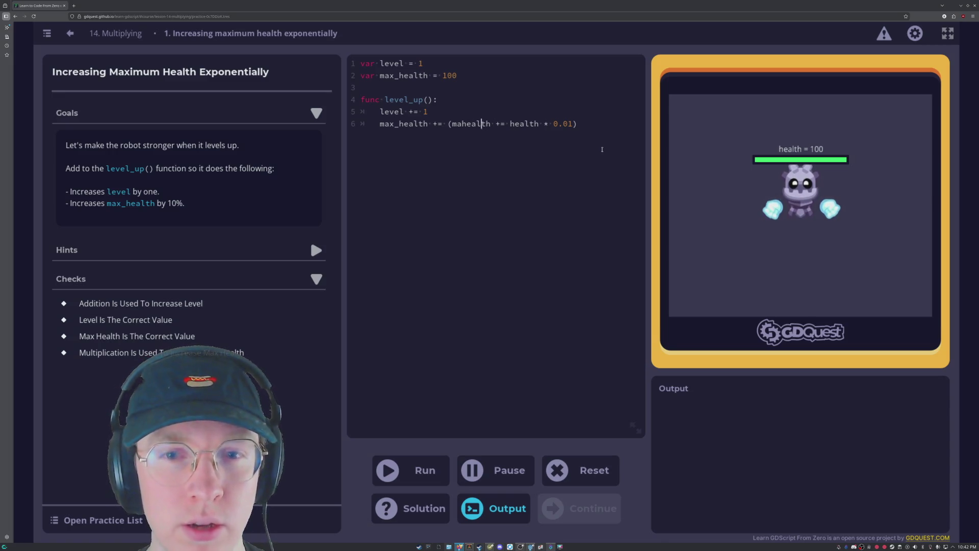
key(BackSpace)
key(BackSpace)
key(BackSpace)
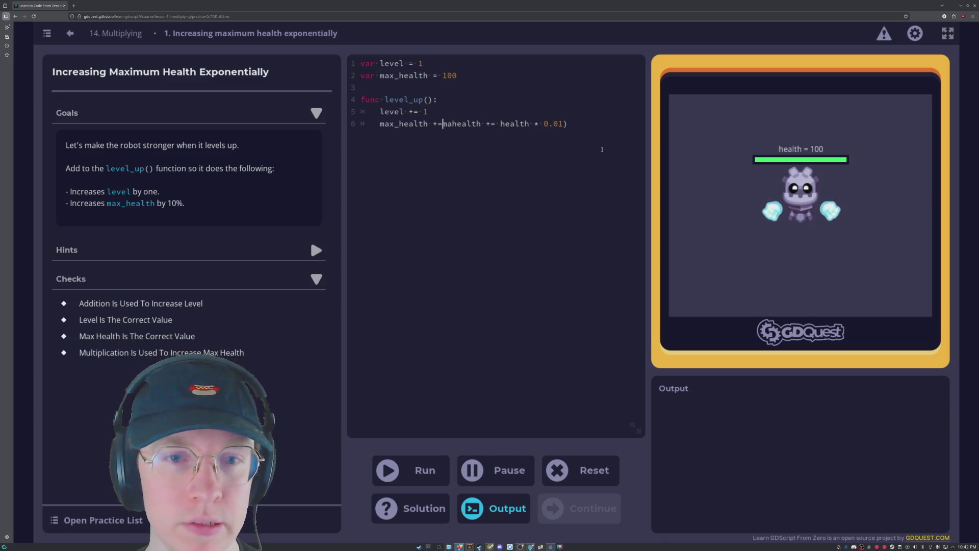
Change the multiplier from 0.01 to 0.1, fix the max_health spelling, and run the checks.
key(BackSpace)
key(BackSpace)
key(BackSpace)
key(Right)
key(Right)
key(Right)
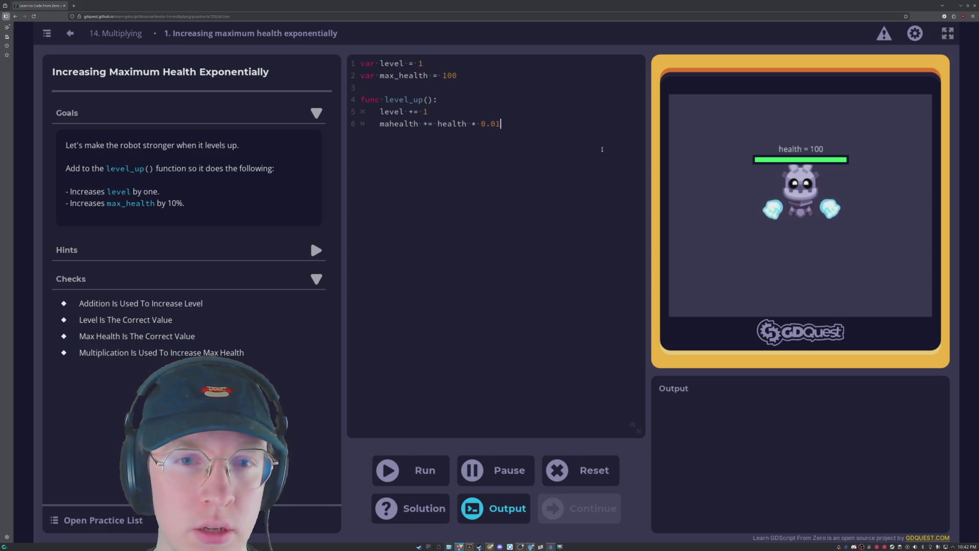
key(BackSpace)
key(BackSpace)
text(1)
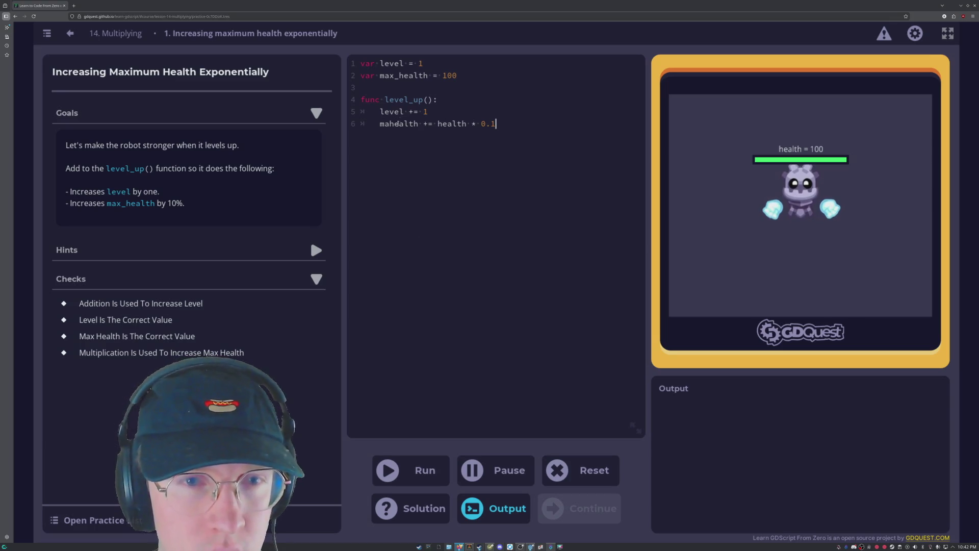
click(391, 124)
text(x_)
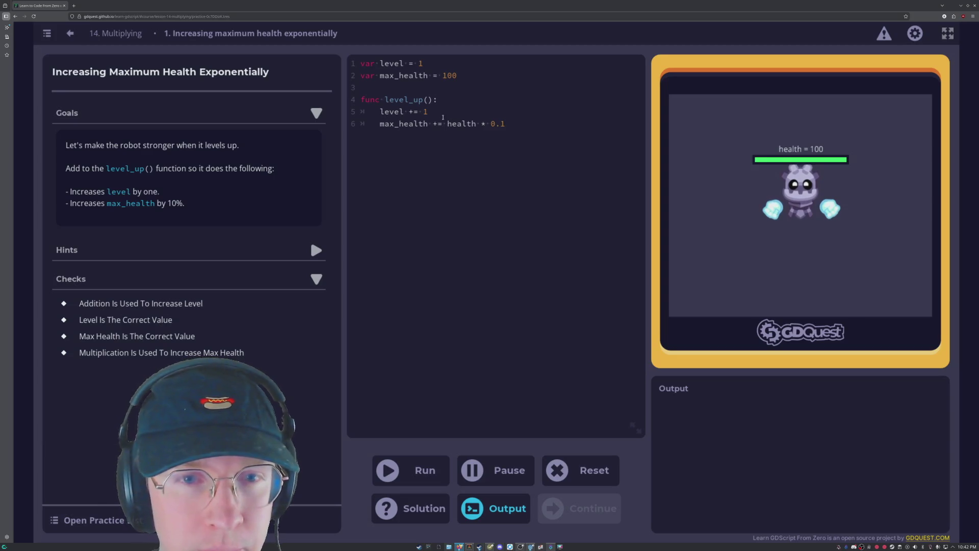
text(max_)
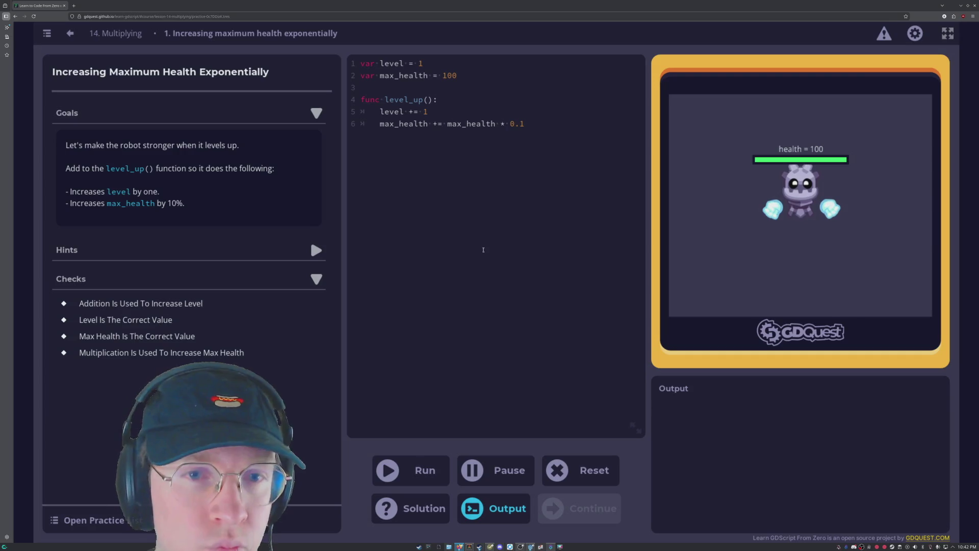
click(440, 477)
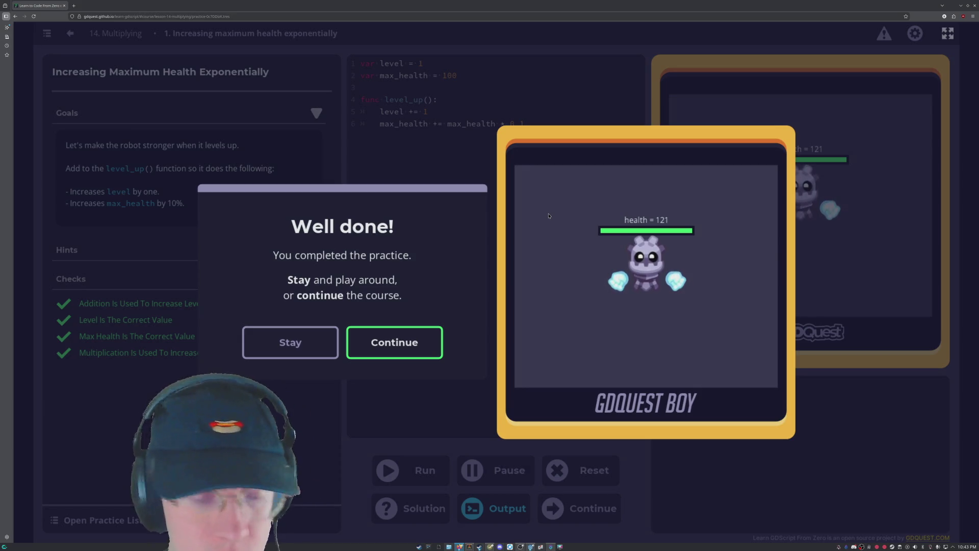
Continue to the Reducing Damage At Higher Levels practice and switch over to the Godot project.
click(290, 342)
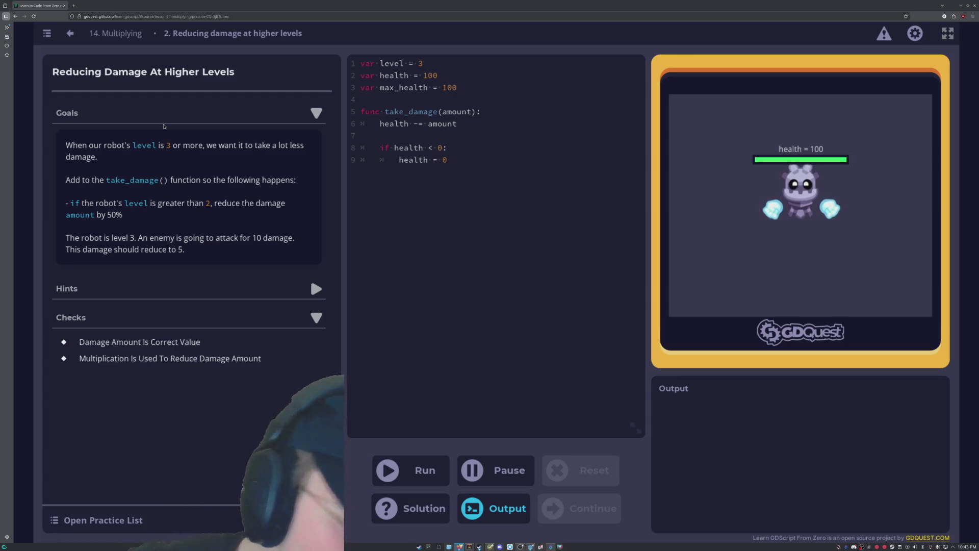
key(alt+Tab)
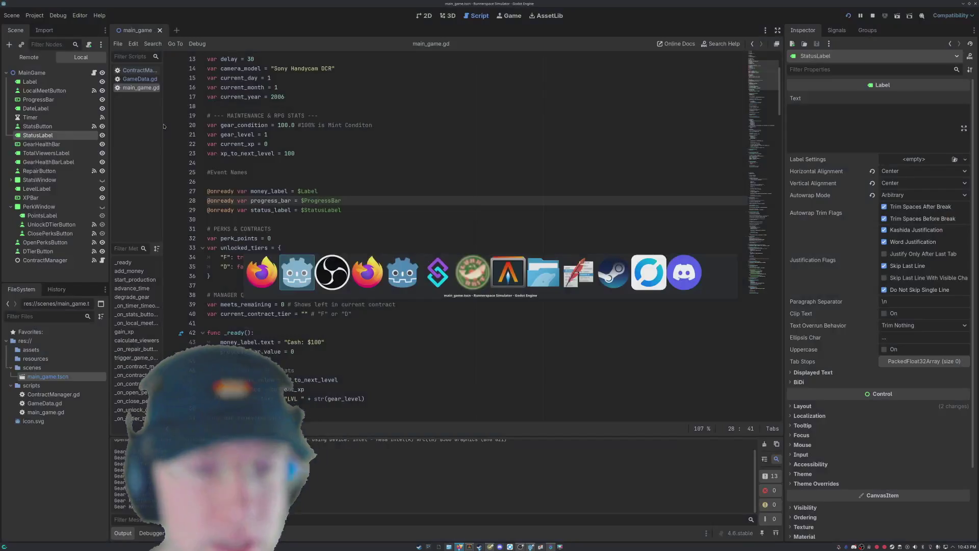
scroll(763, 125, down, 15)
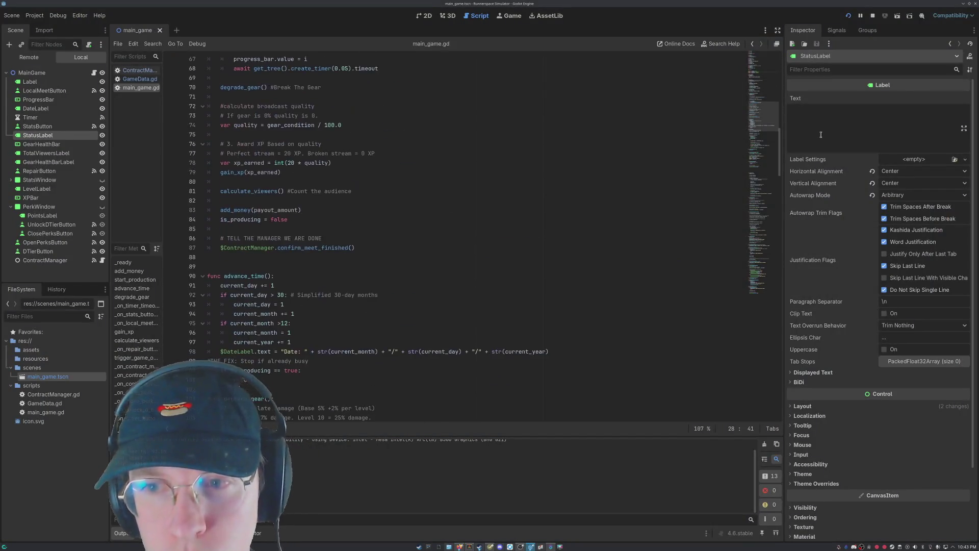
drag(764, 128, 756, 64)
scroll(749, 246, up, 20)
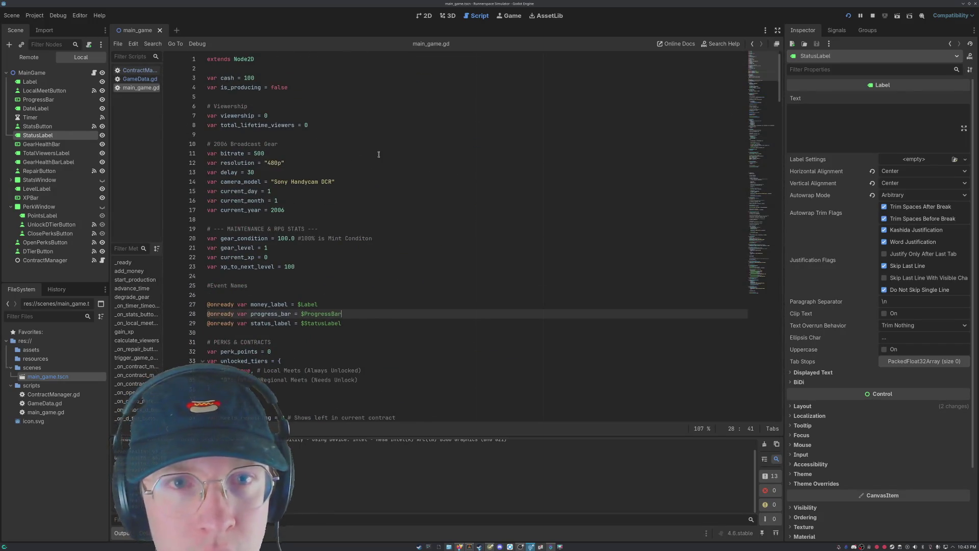
key(alt+Tab)
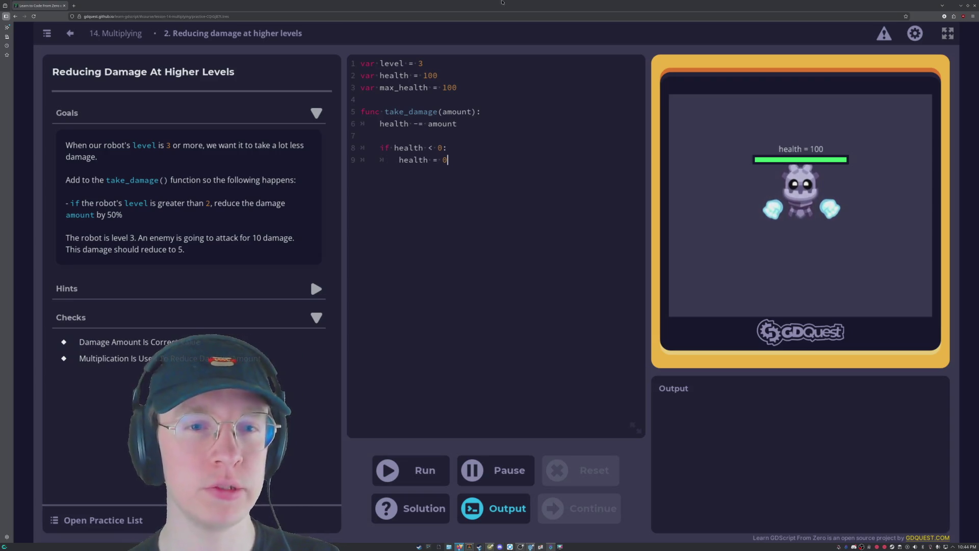
Add empty lines after the health check on line 6 of take_damage().
click(485, 111)
click(464, 128)
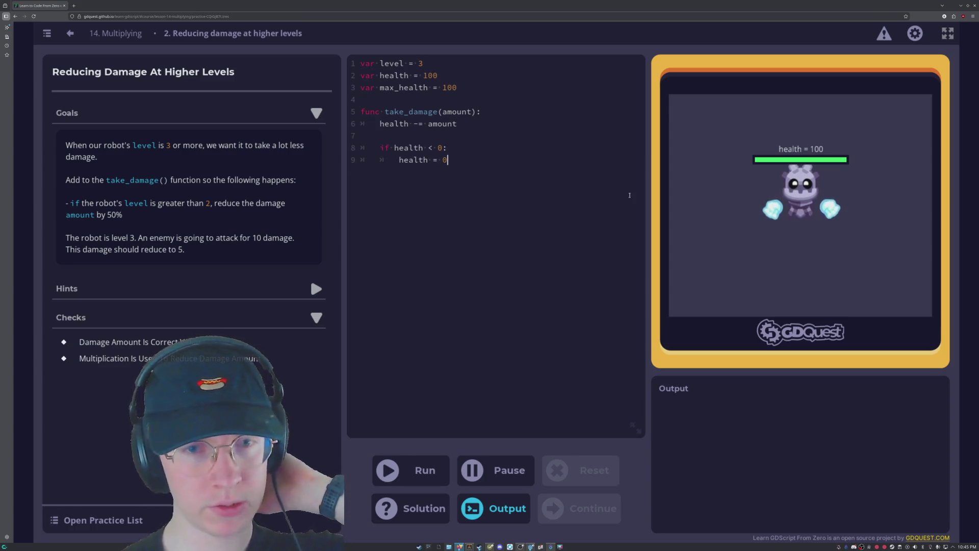
key(Return)
key(Return)
key(BackSpace)
key(BackSpace)
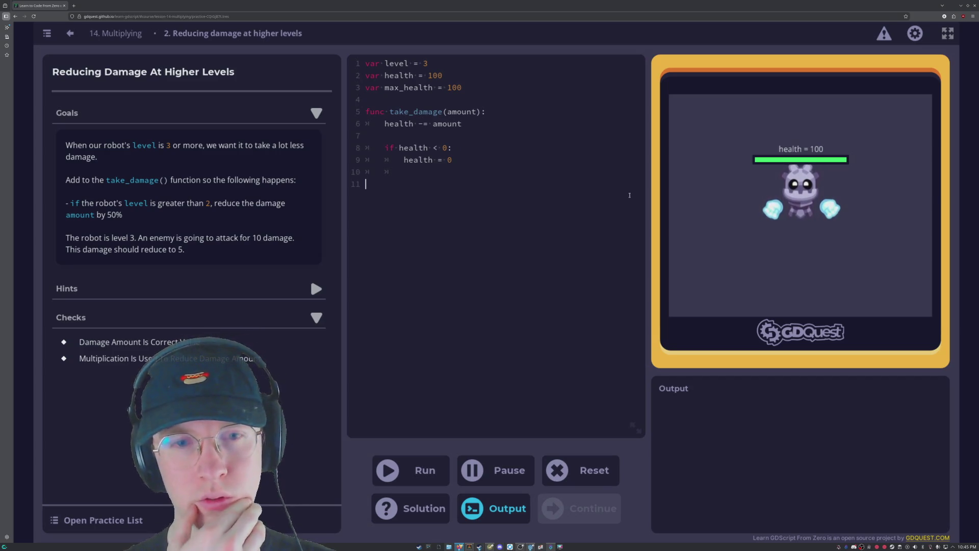
Add an if level > 2: block with take_damage * 0.5 in take_damage(), then run it.
key(BackSpace)
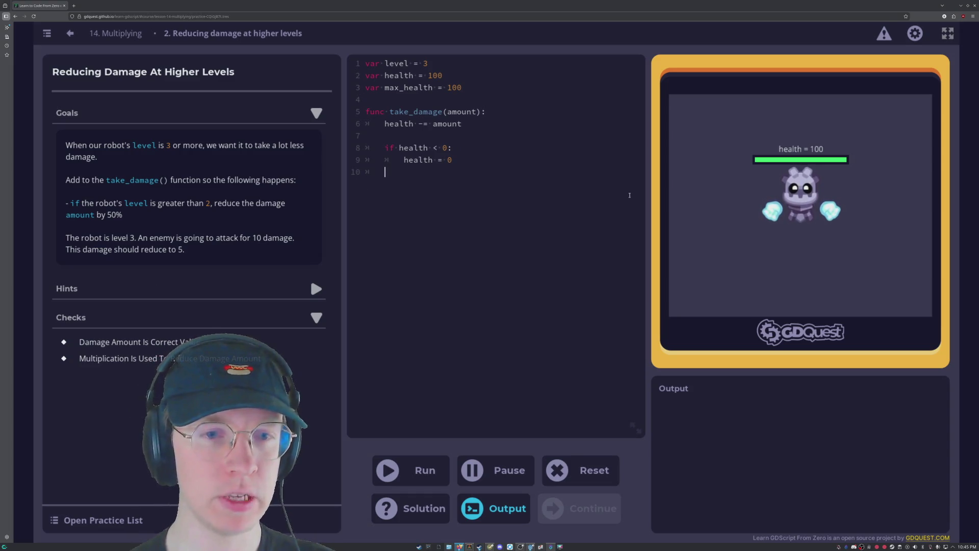
text(if)
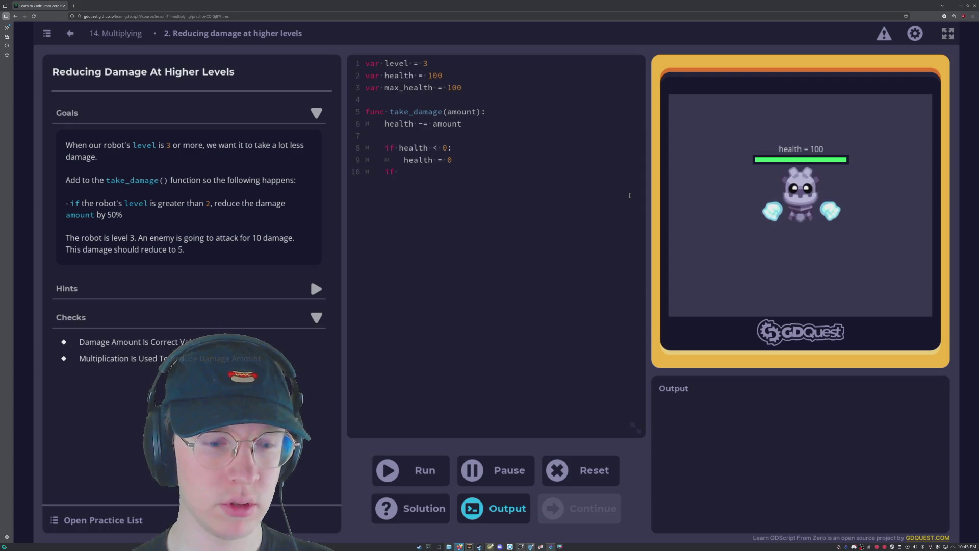
text(level)
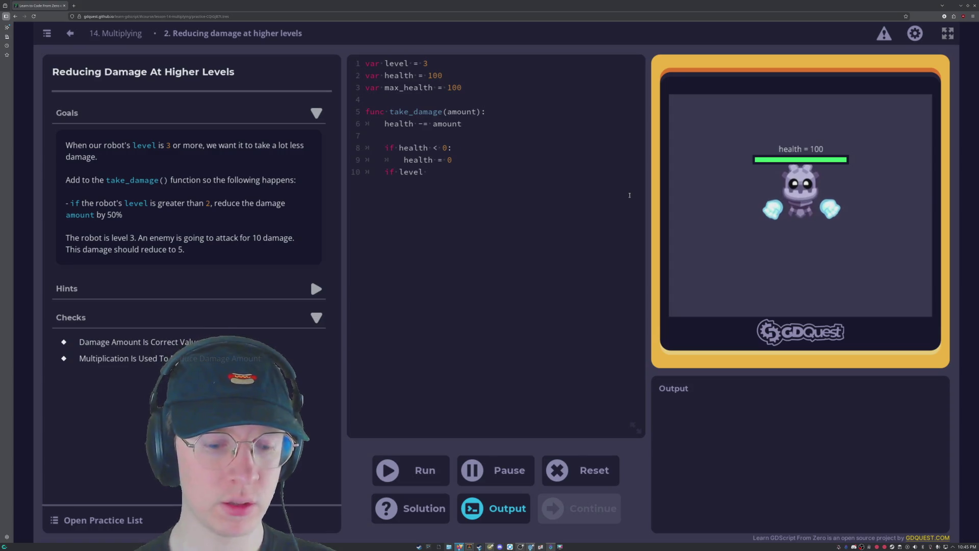
text( > )
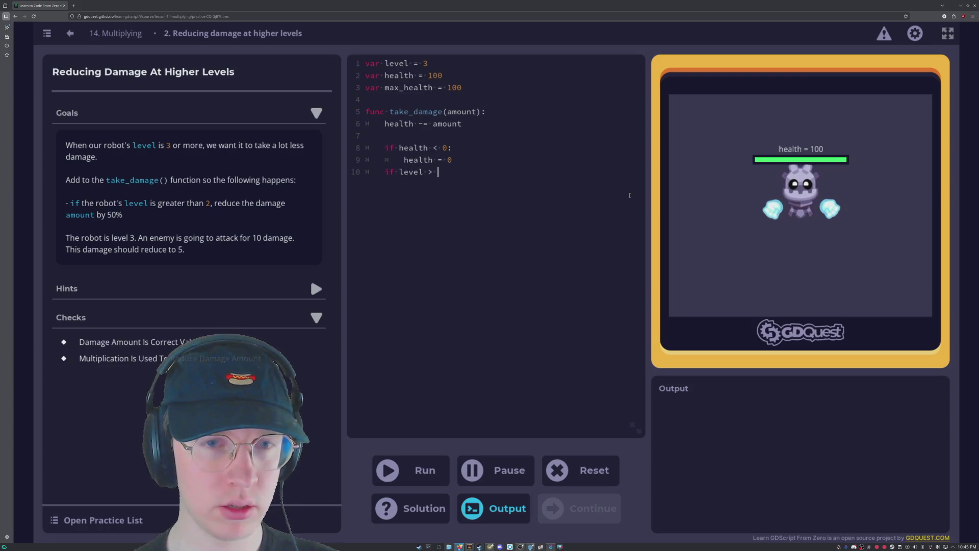
text(3)
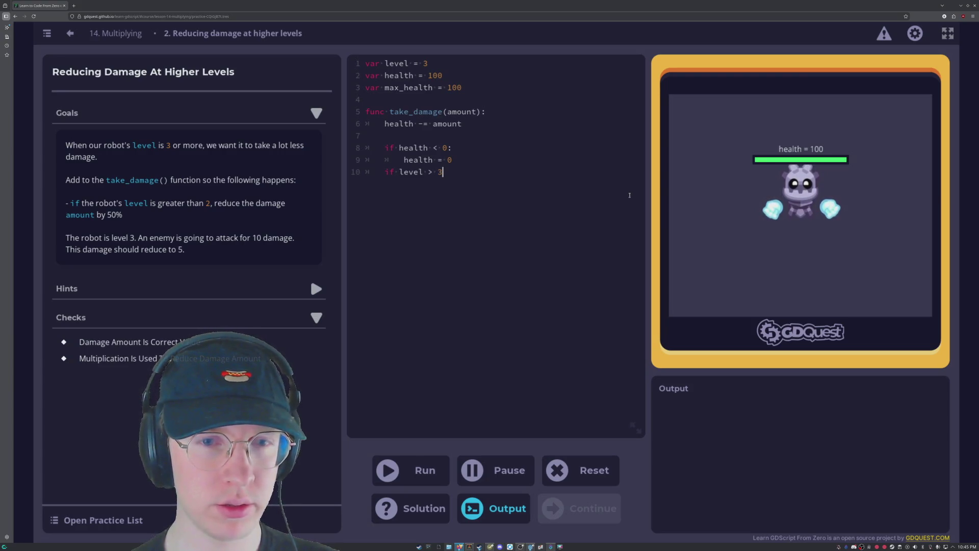
key(BackSpace)
text(2:)
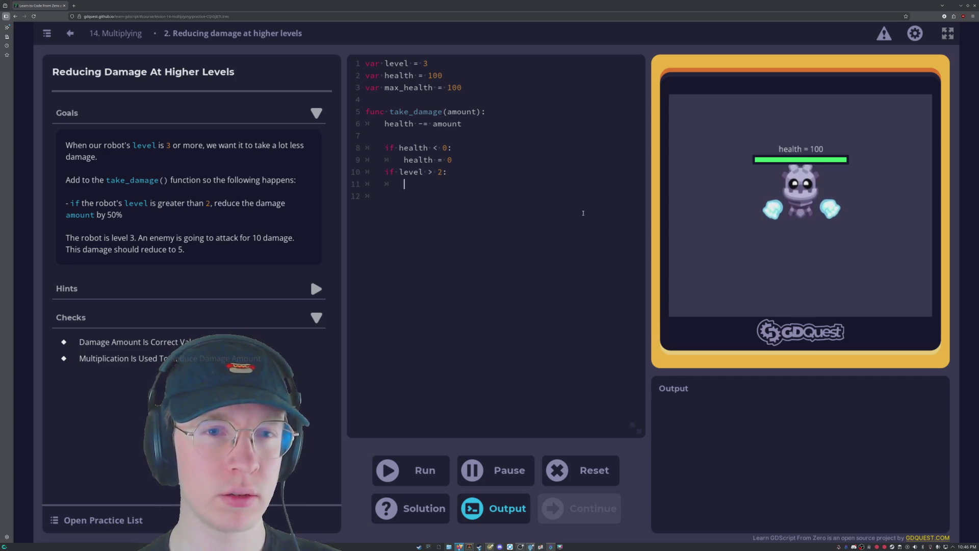
text(ta)
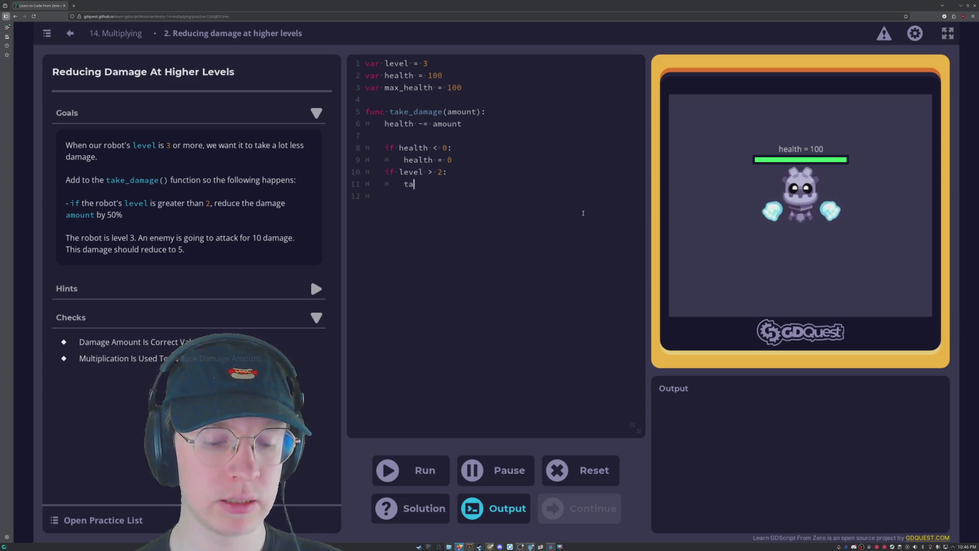
text(ke_damage)
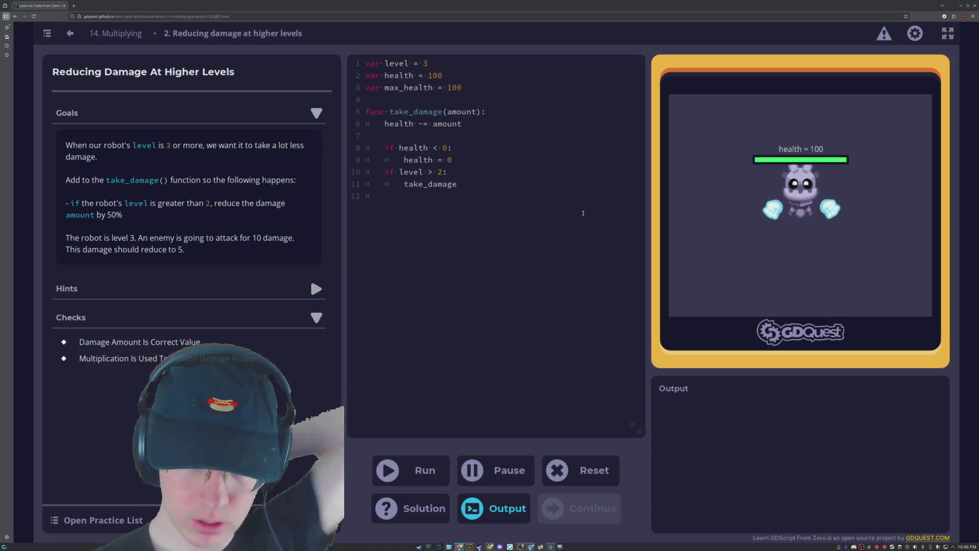
key(BackSpace)
key(BackSpace)
key(BackSpace)
key(BackSpace)
key(BackSpace)
key(BackSpace)
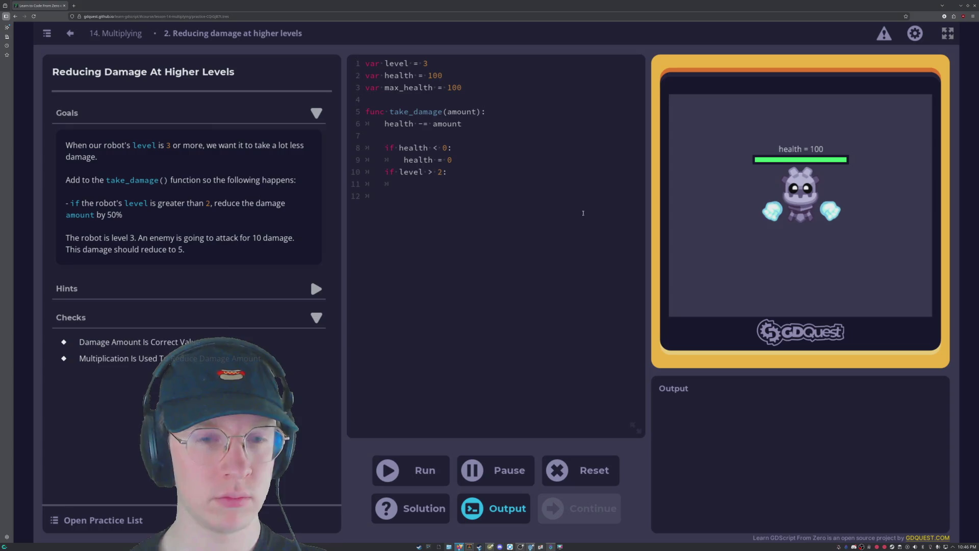
text(take_d)
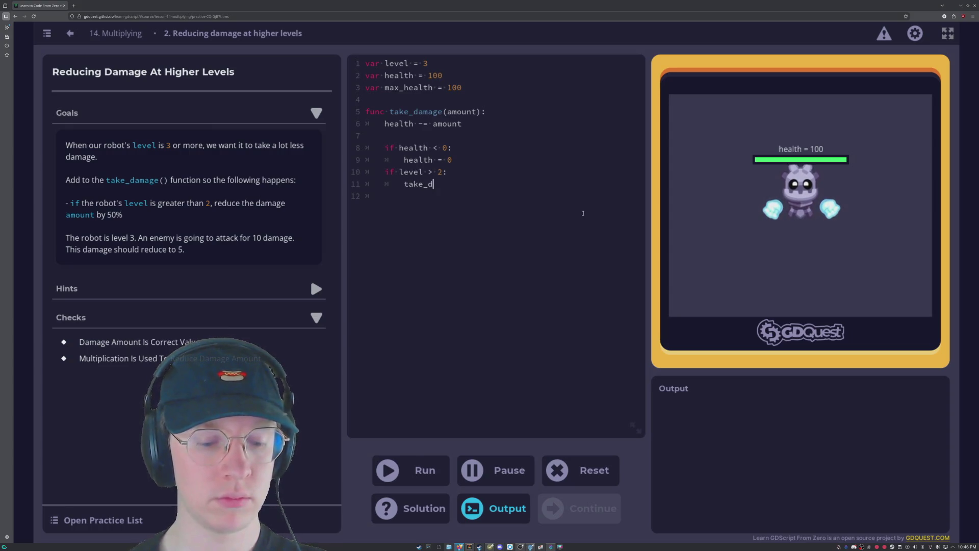
text(amahe)
key(BackSpace)
key(BackSpace)
text(ge)
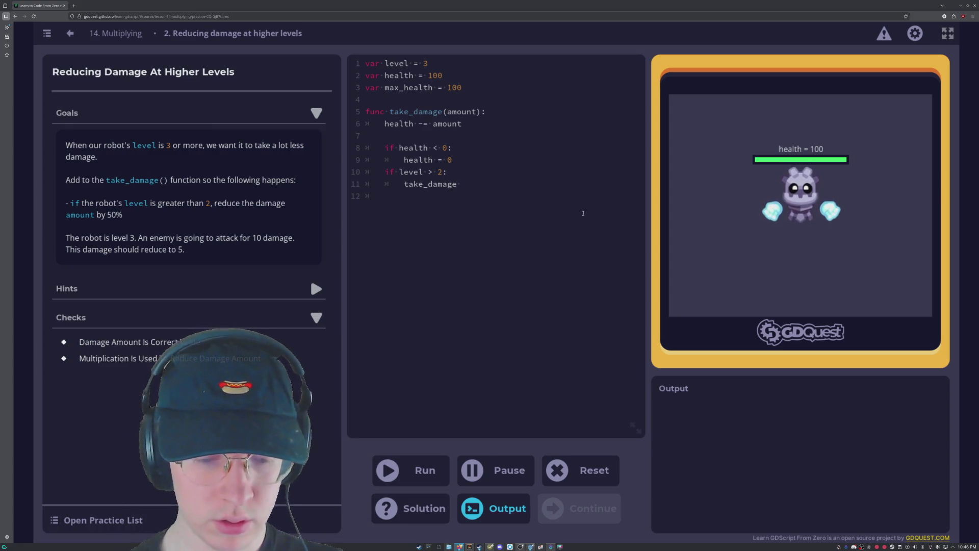
text(* )
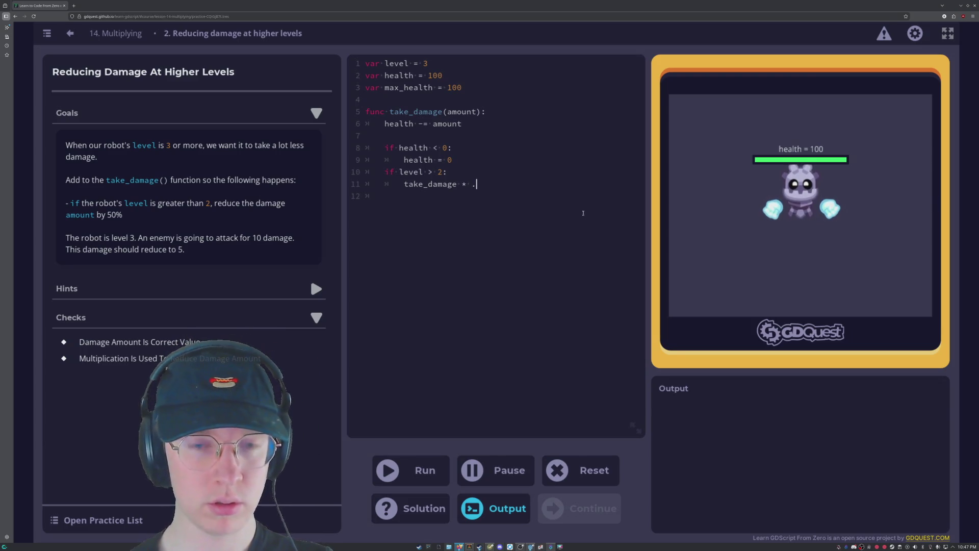
text(0.5)
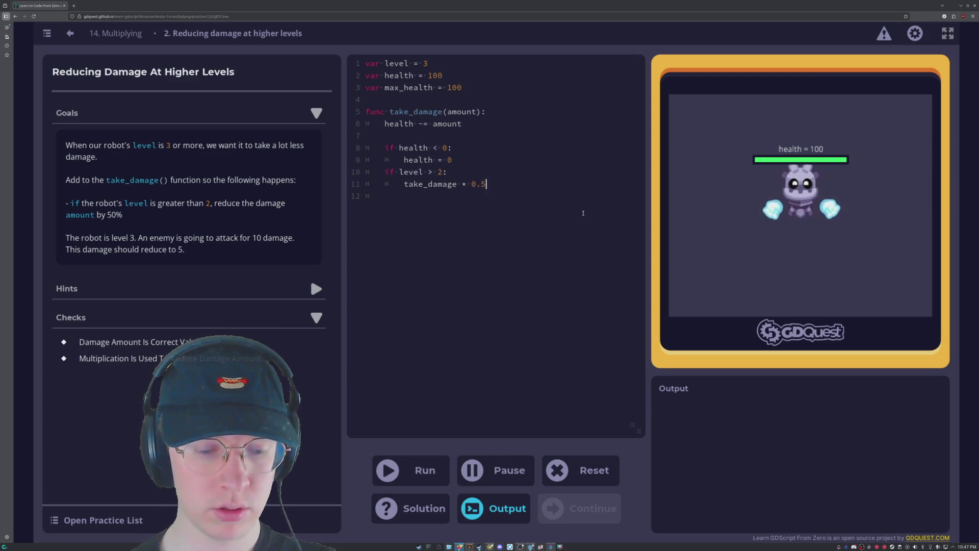
key(ctrl+Return)
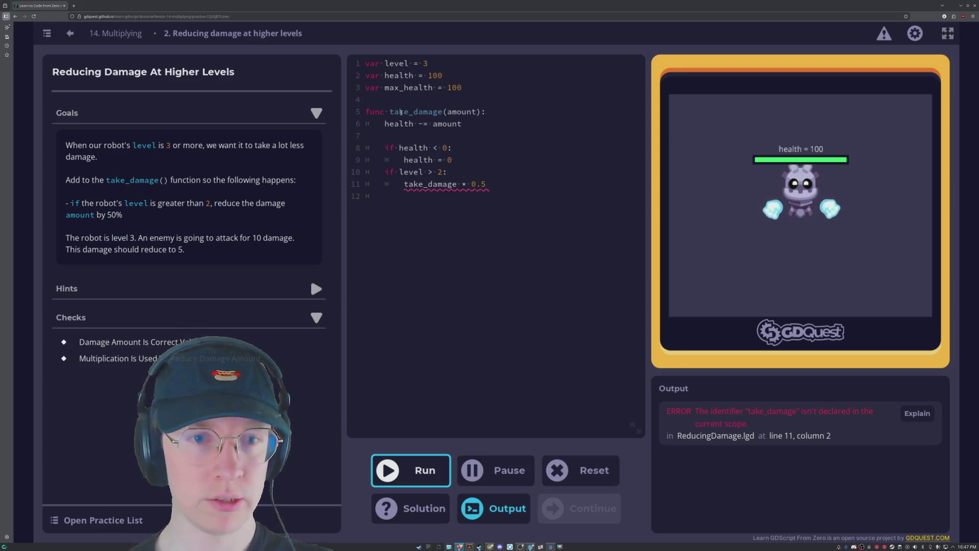
Select the take_damage * 0.5 expression on line 11 to prepare replacing take_damage.
drag(391, 112, 481, 112)
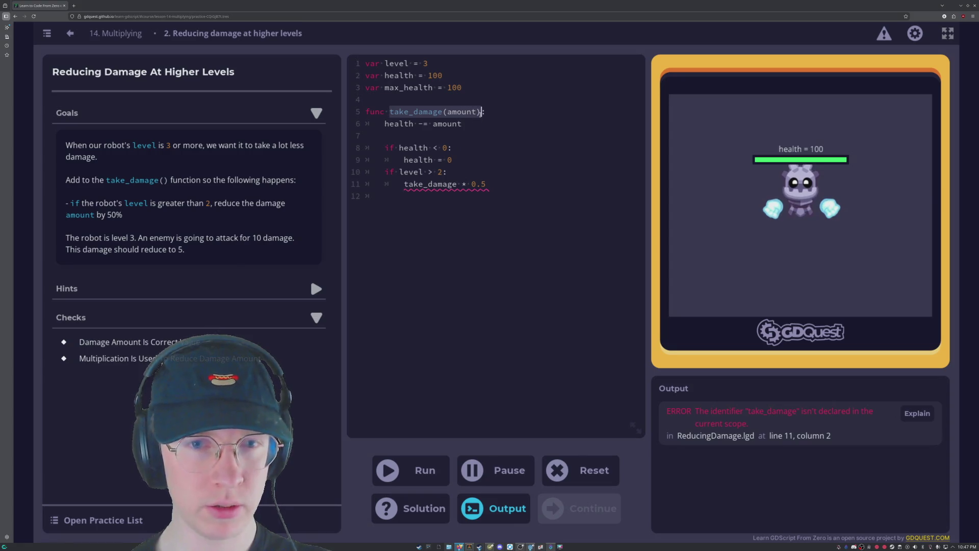
click(508, 121)
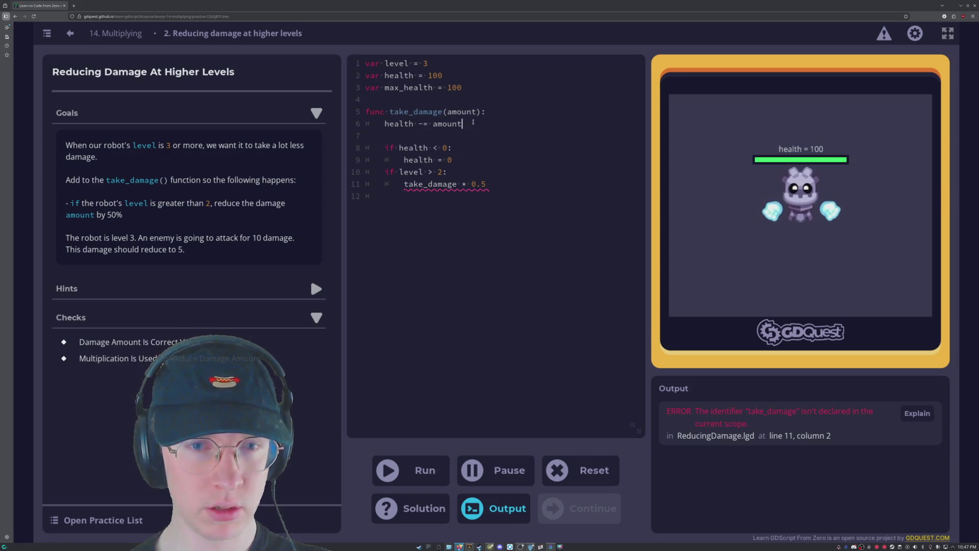
click(496, 187)
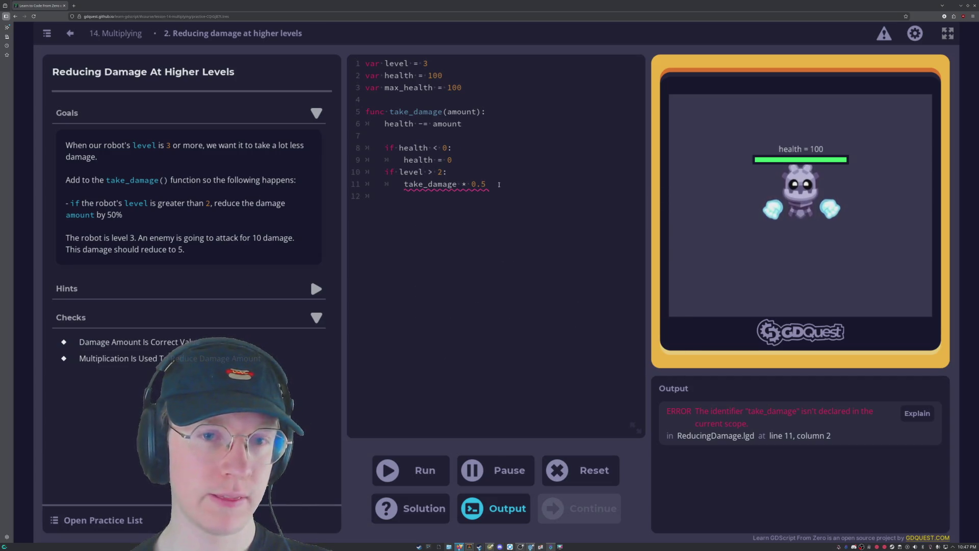
drag(493, 185, 403, 185)
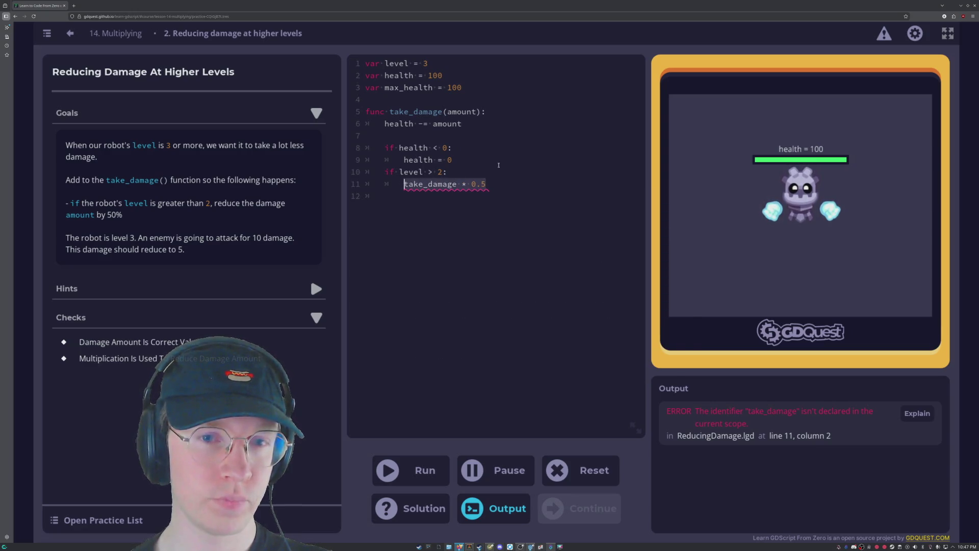
mouse_move(452, 187)
key(Left)
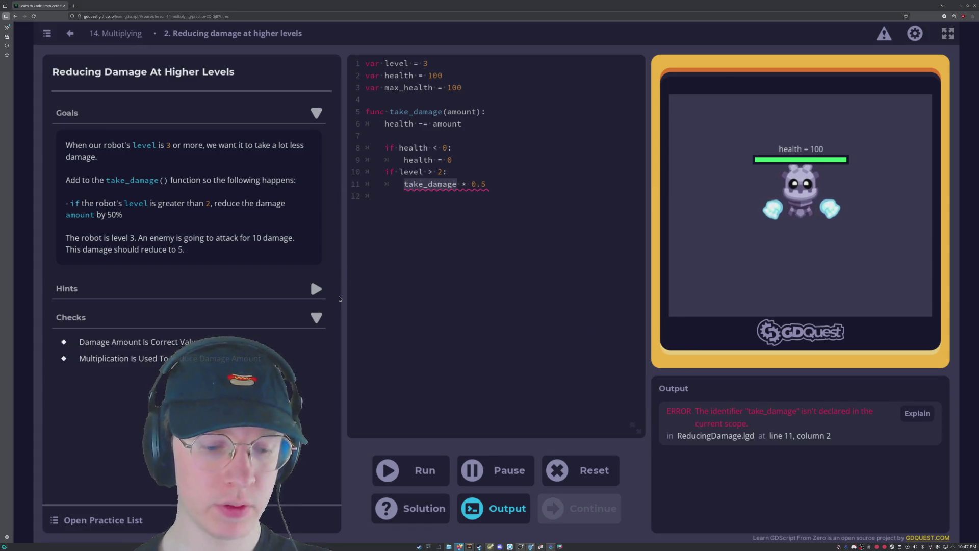
Change line 11 to amount * 0.5, run the checks, and return to the end of line 11.
text(amount)
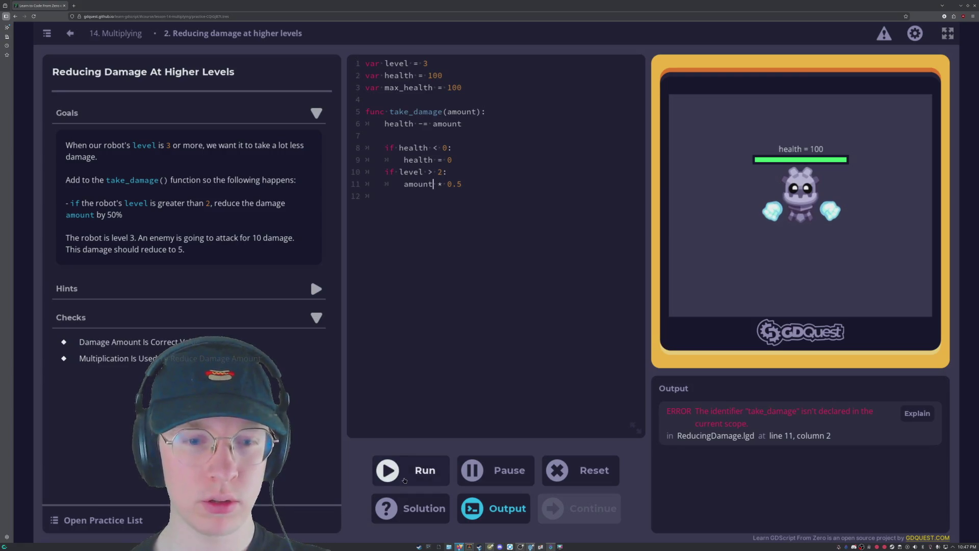
click(405, 481)
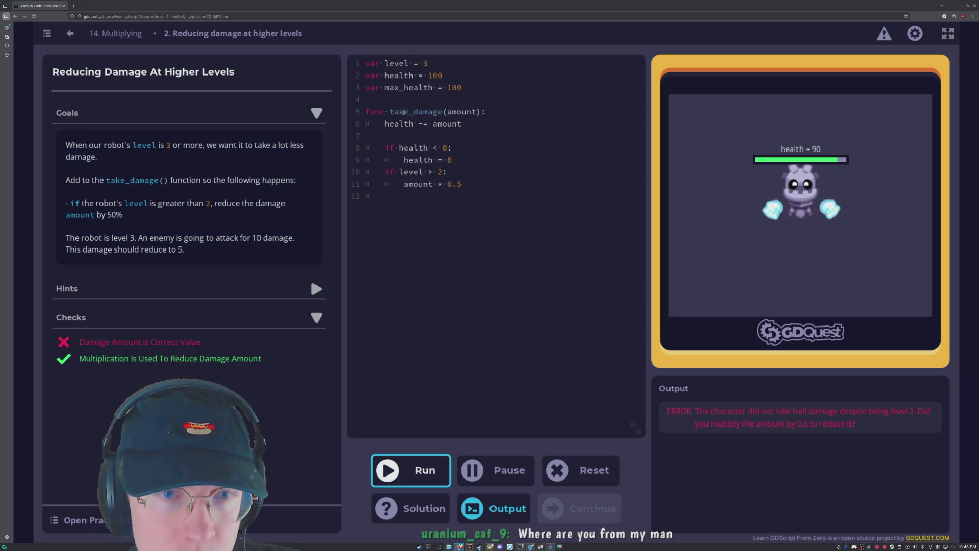
click(465, 184)
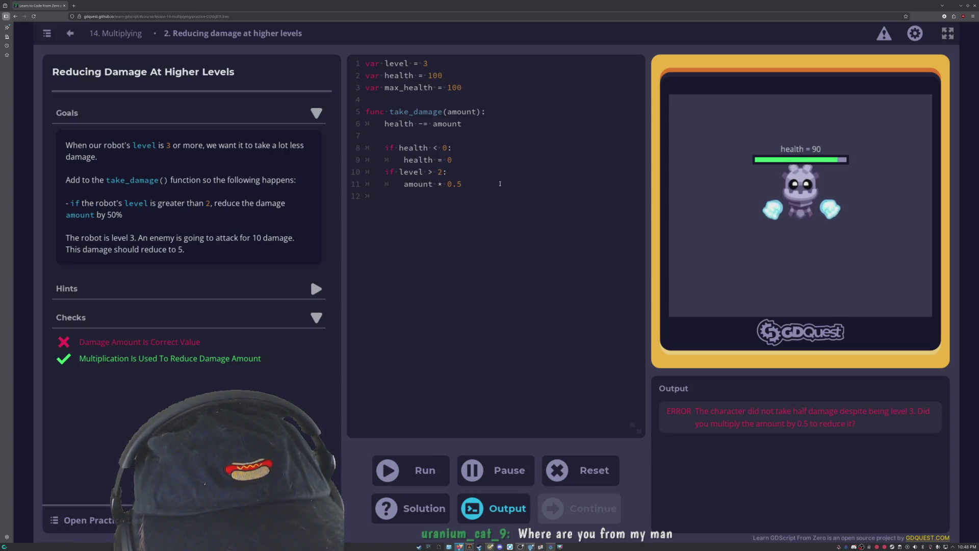
click(464, 185)
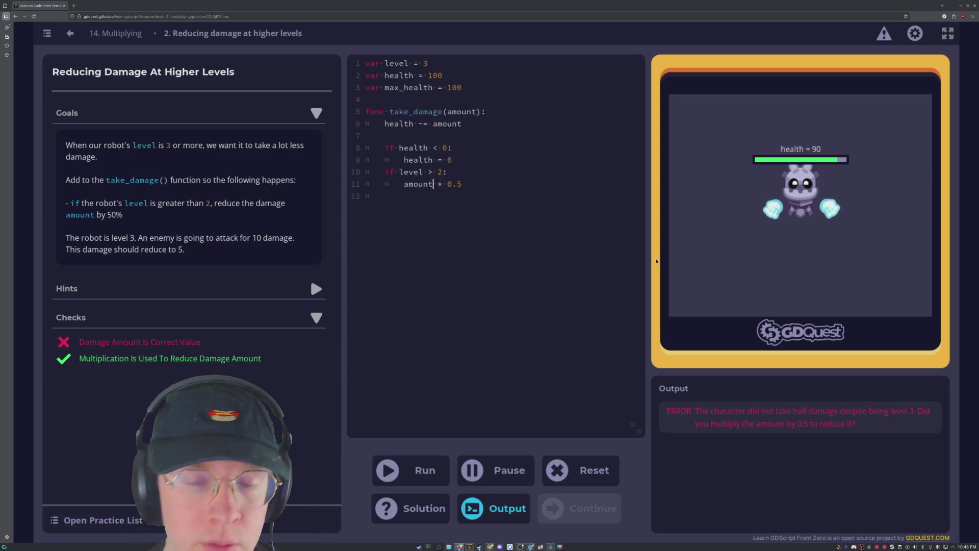
Change line 11 to amount = amount * 0.5 and rerun the tests; the damage check still fails.
text(amou)
text(nt =)
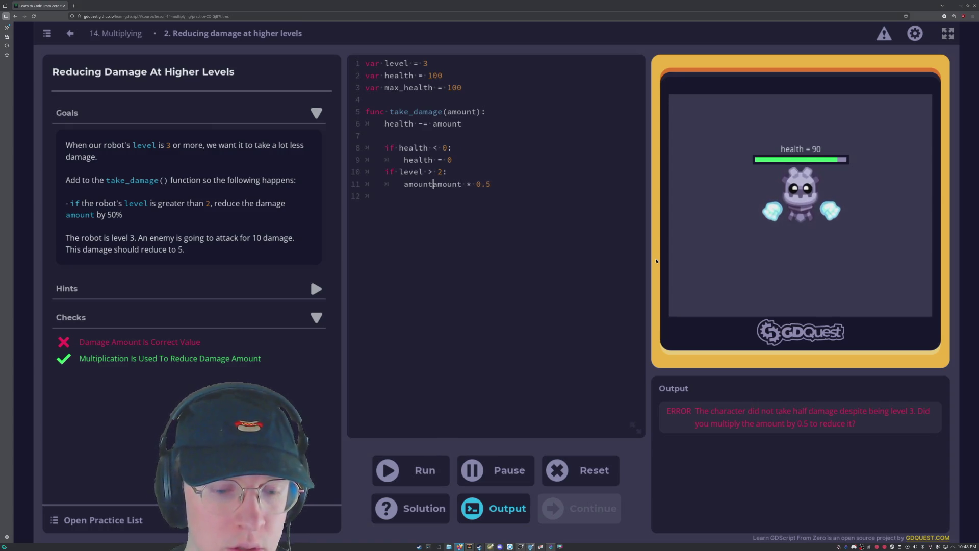
key(ctrl+Return)
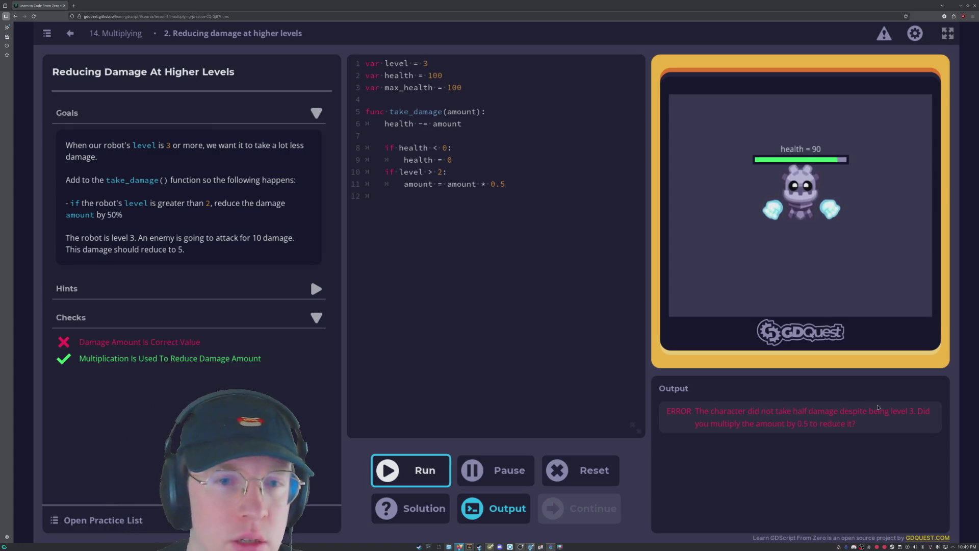
mouse_move(507, 185)
mouse_down()
mouse_move(368, 194)
mouse_move(357, 176)
mouse_move(327, 168)
mouse_up()
Delete the if level > 2 block on lines 10–11.
key(BackSpace)
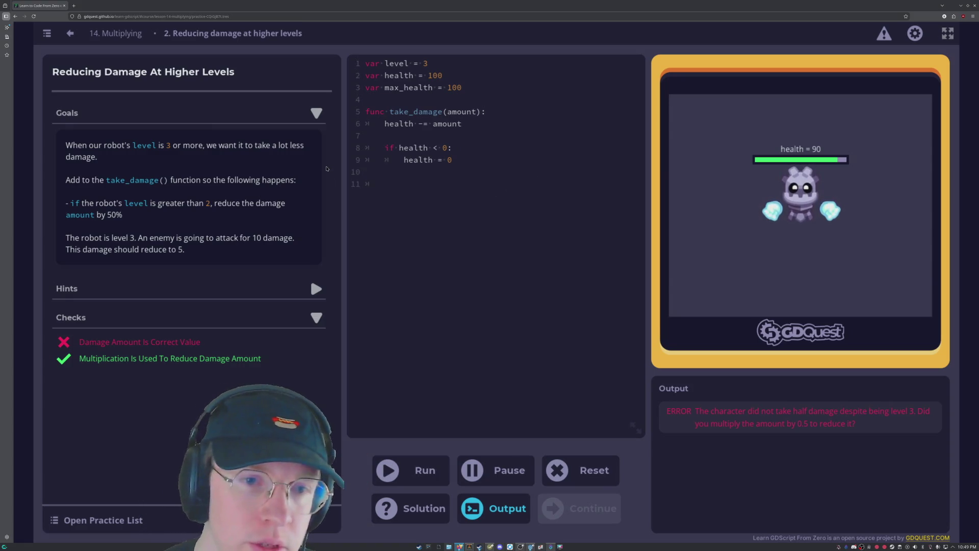
key(BackSpace)
key(BackSpace)
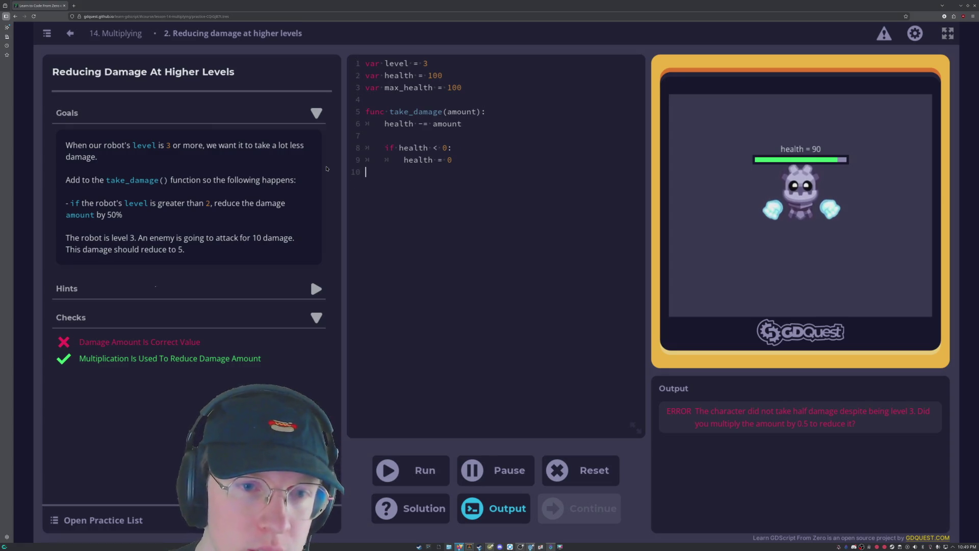
click(487, 125)
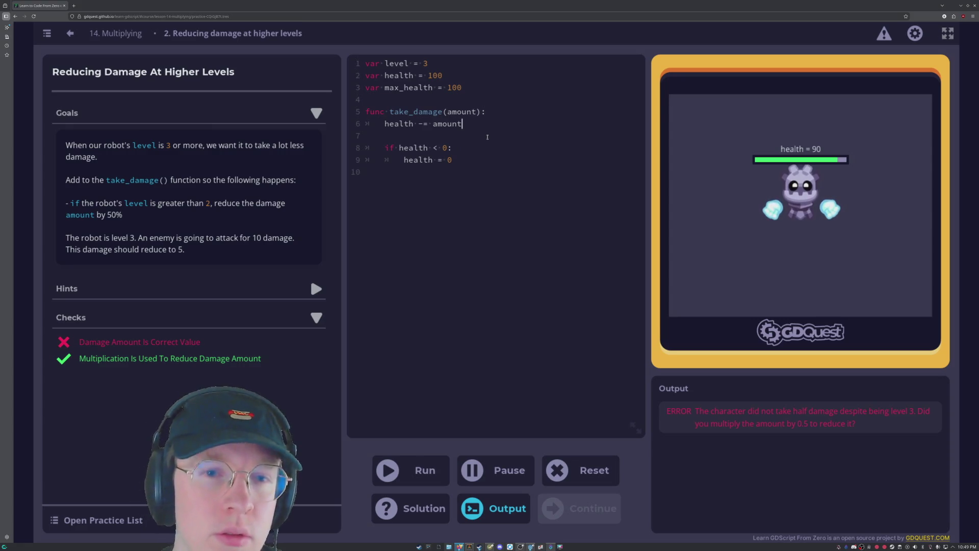
Try * .5 on the take_damage parameter, view the line 5 syntax error explanation, then remove it.
key(Return)
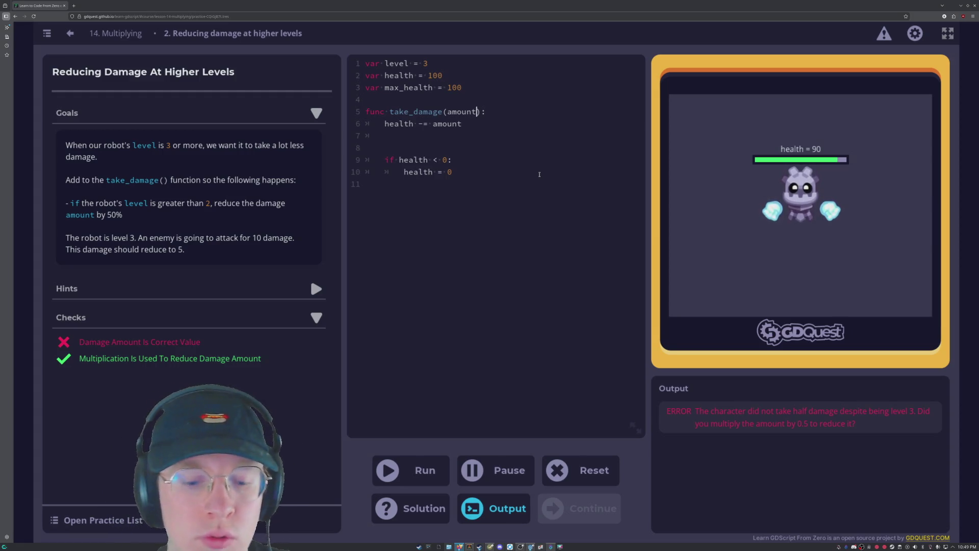
text(* )
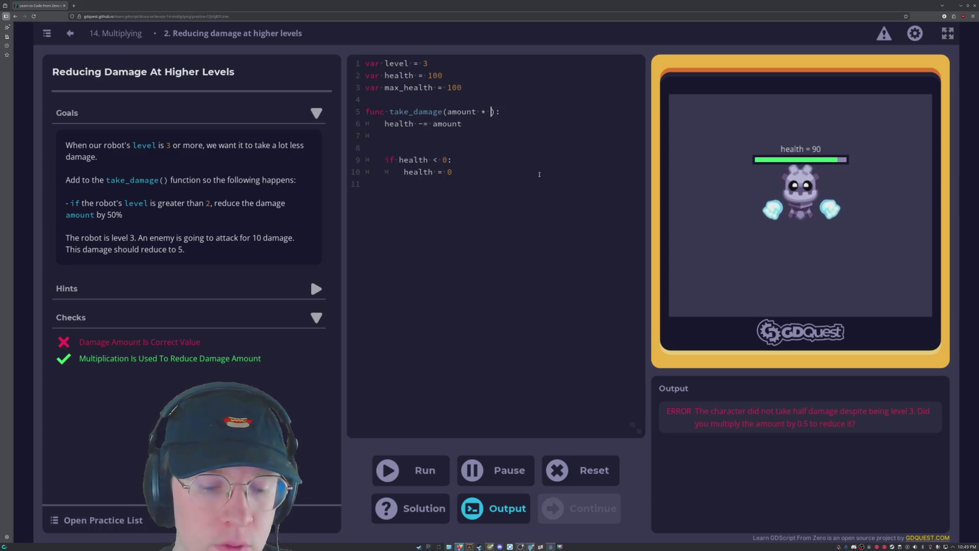
text(.5)
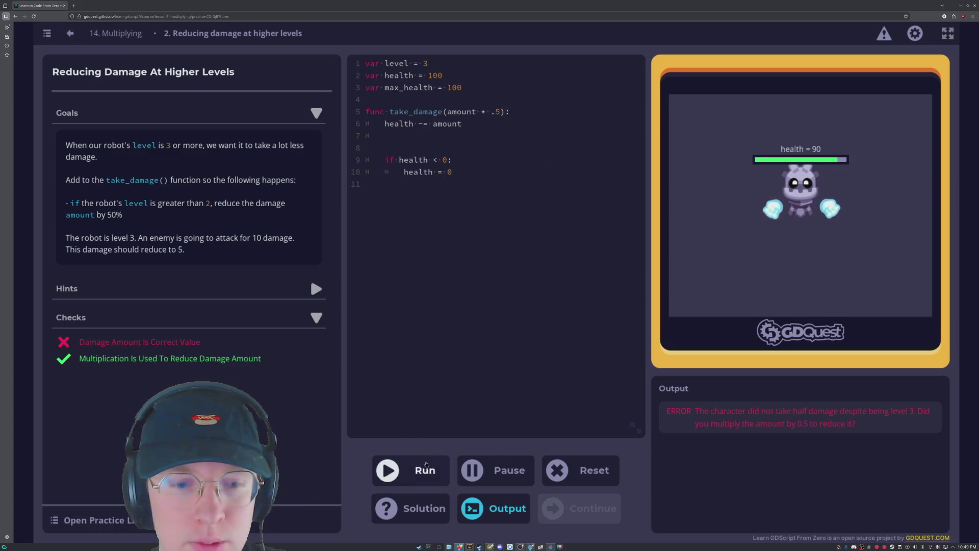
click(425, 464)
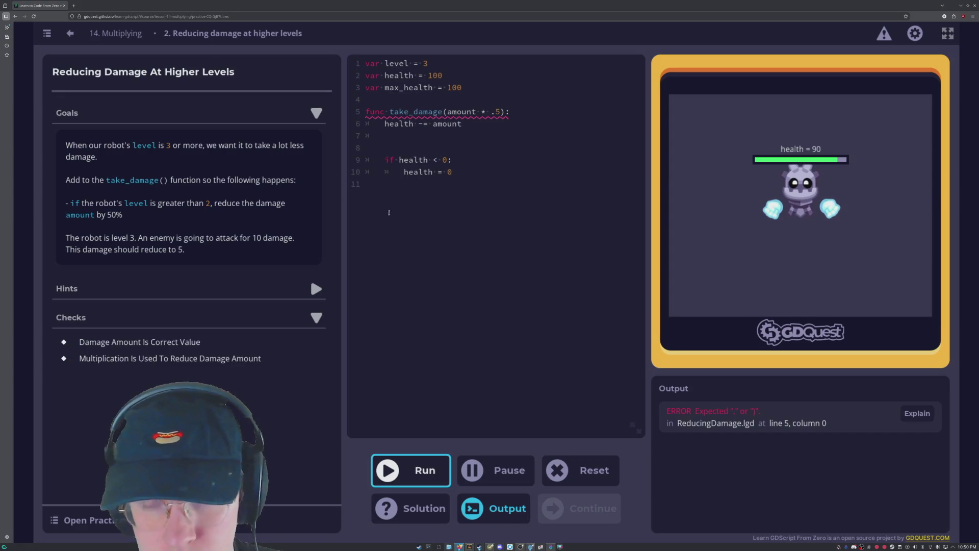
click(500, 111)
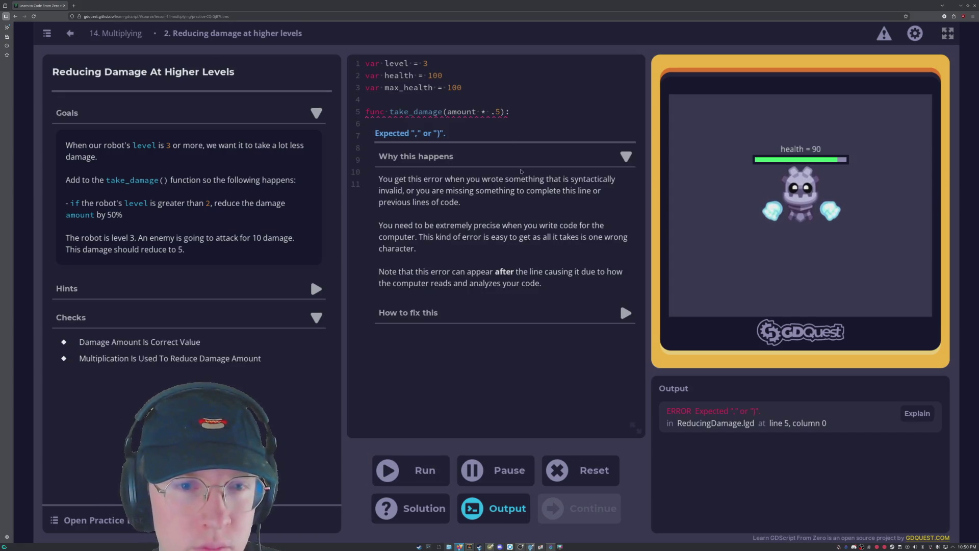
key(BackSpace)
key(BackSpace)
key(BackSpace)
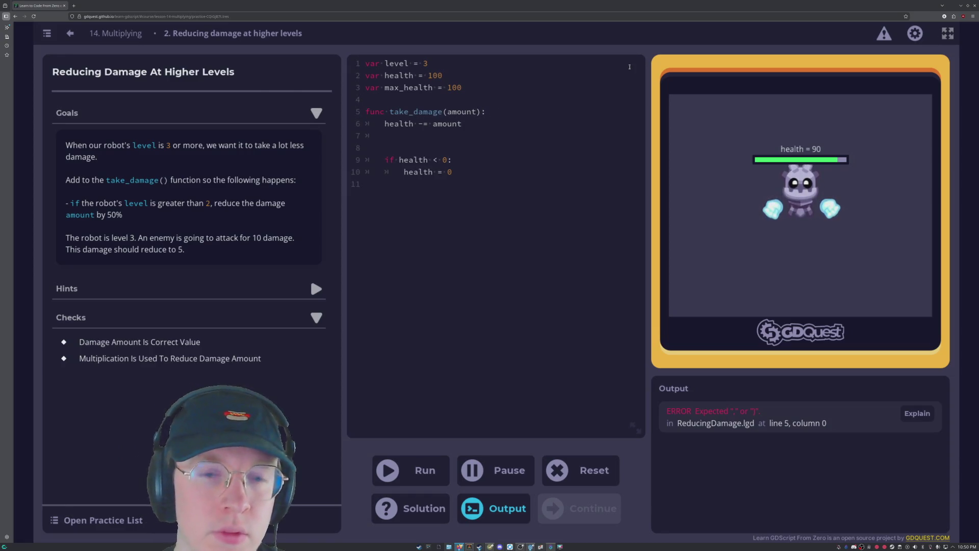
Change line 6 to health -= amount * 0.5 and run; health drops to 95, damage check fails.
click(467, 125)
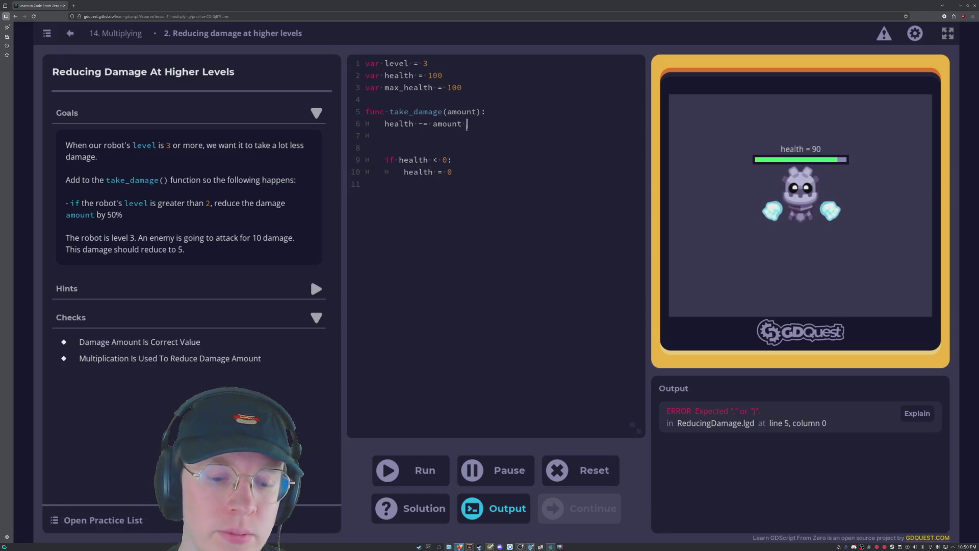
text(.5)
key(Return)
key(Up)
key(End)
key(Left)
key(Left)
text(0)
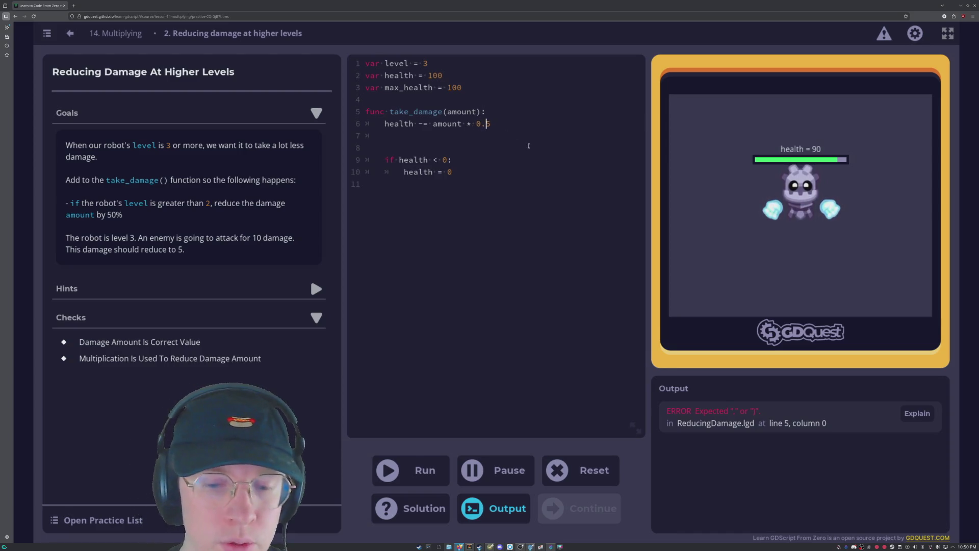
click(423, 462)
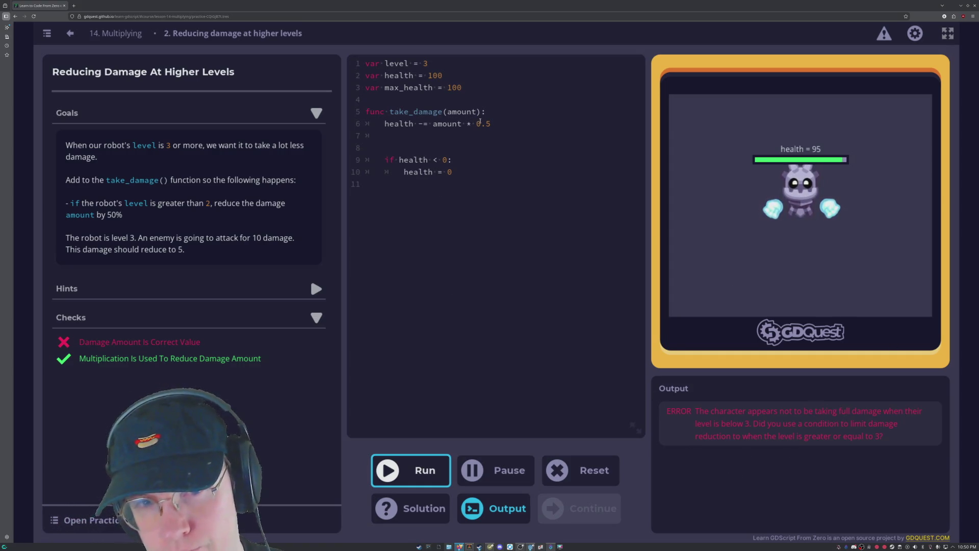
drag(491, 123, 467, 124)
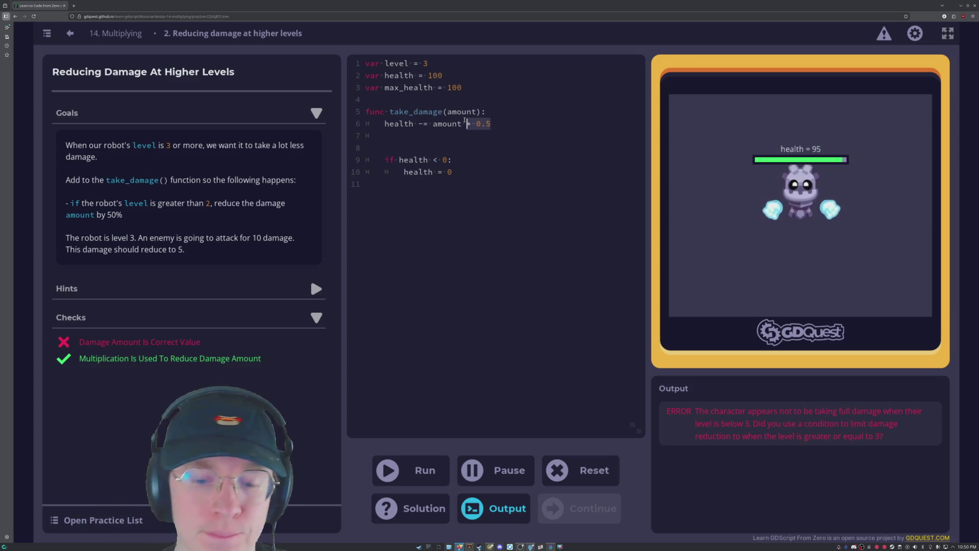
Delete the 0.5 from line 6 and clear the indent on blank line 7.
key(shift+Right)
key(shift+Right)
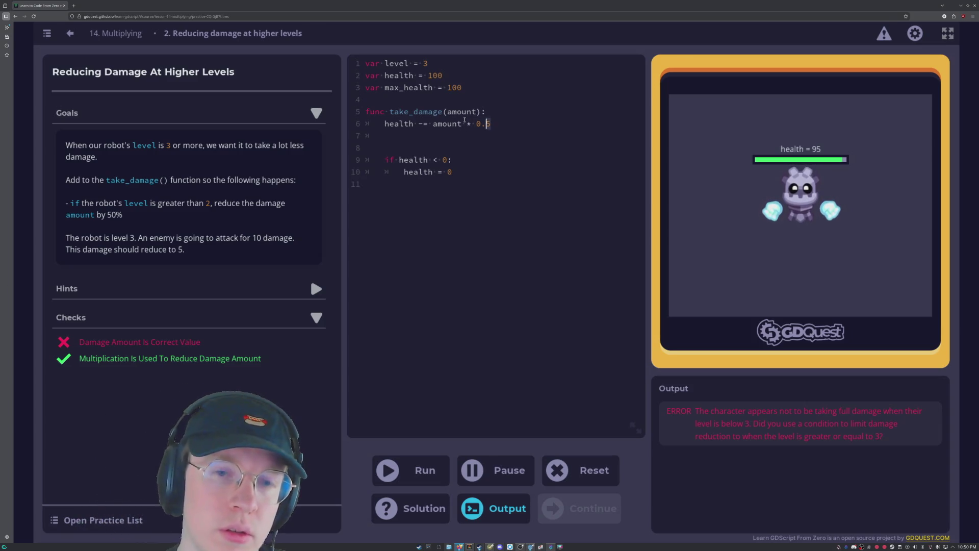
key(BackSpace)
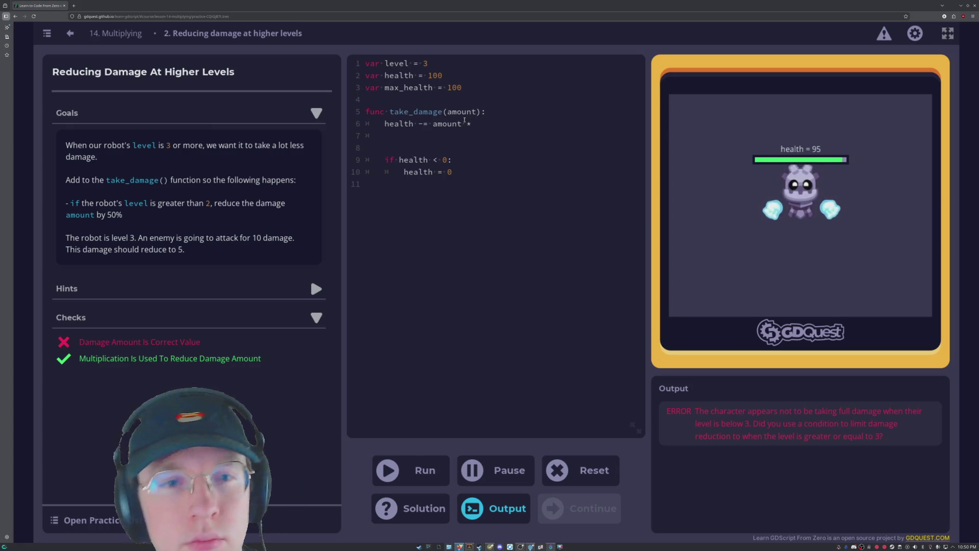
click(428, 136)
key(BackSpace)
Write an if level > 2: condition on a new indented line, then erase the half-typed word below it.
key(Delete)
click(508, 188)
key(Tab)
key(Return)
text(if health )
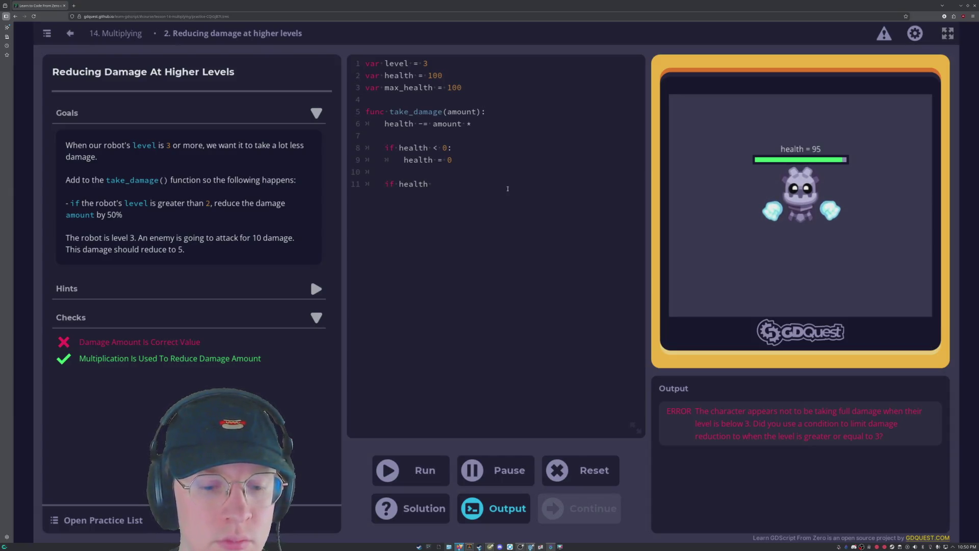
text(<)
key(BackSpace)
key(BackSpace)
key(BackSpace)
key(BackSpace)
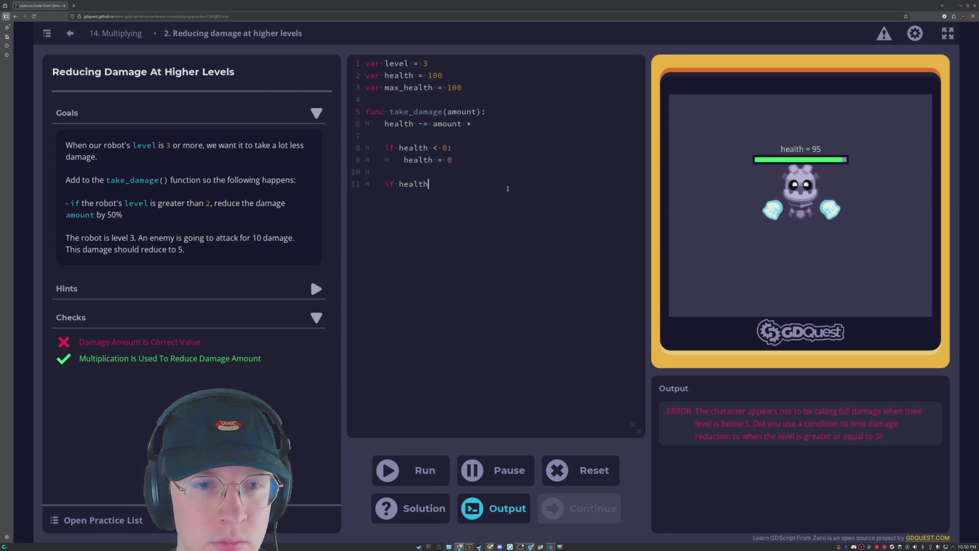
text(lev)
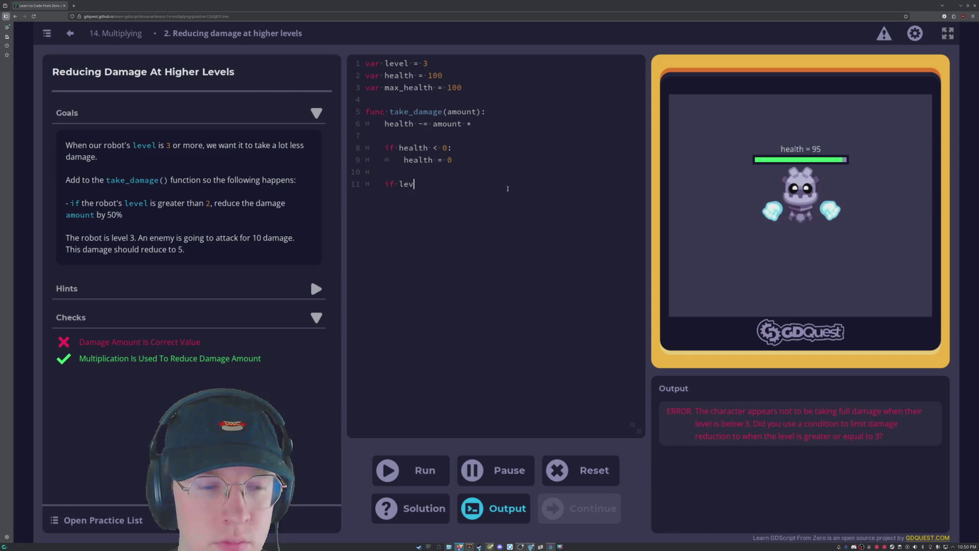
text(el < 3)
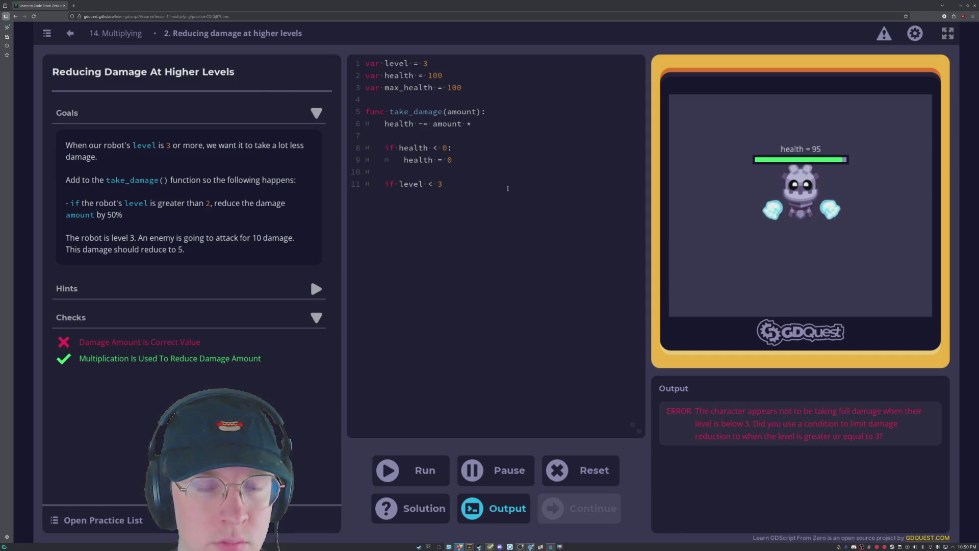
key(BackSpace)
key(BackSpace)
key(BackSpace)
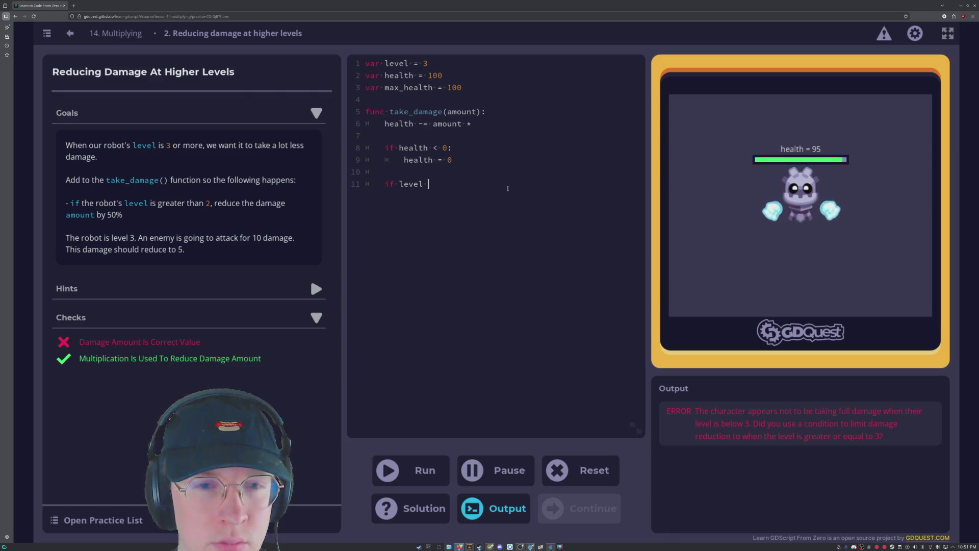
text(> 2)
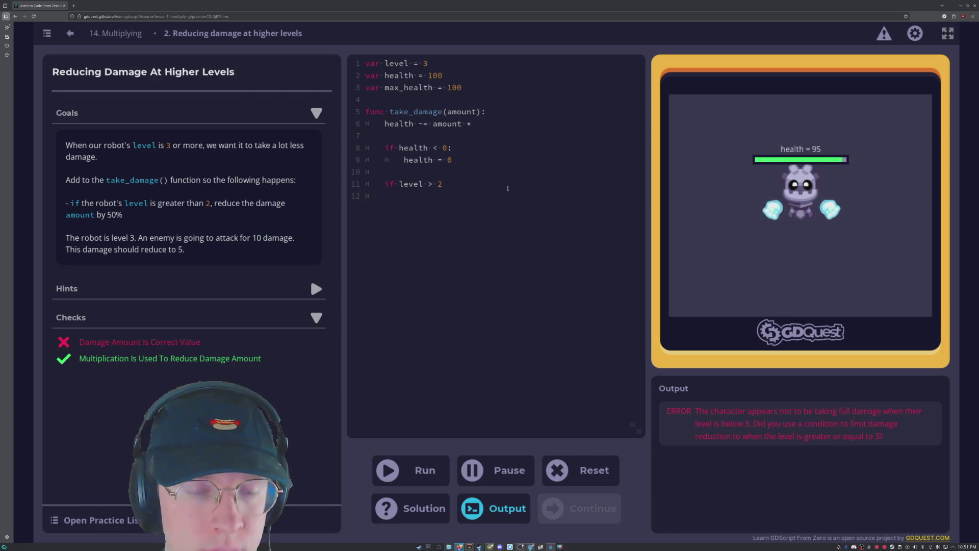
text(:)
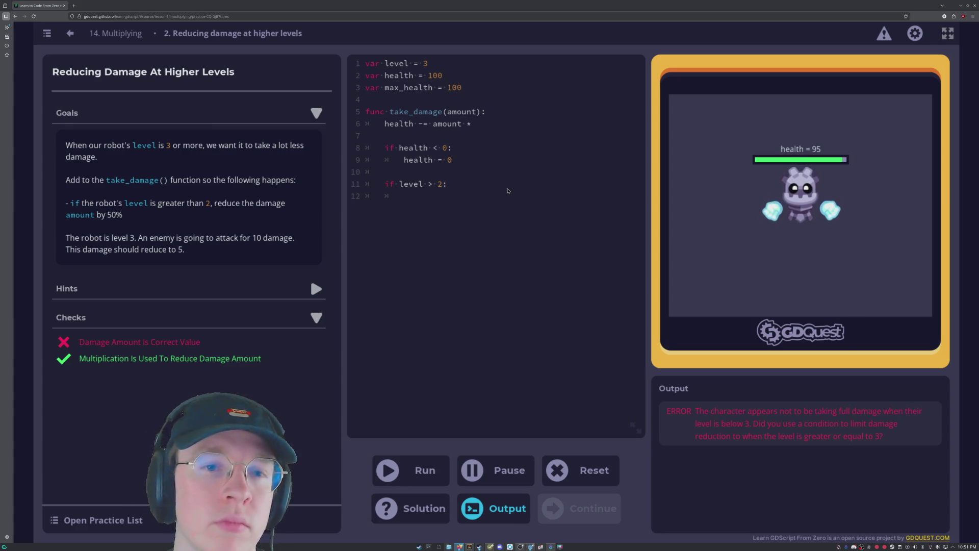
text(heal)
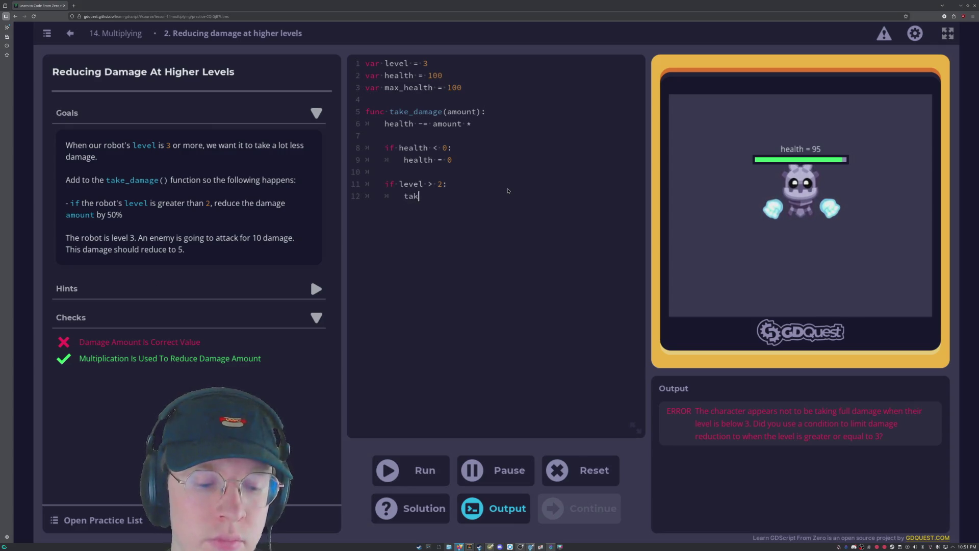
key(BackSpace)
key(BackSpace)
key(BackSpace)
key(BackSpace)
key(BackSpace)
key(BackSpace)
key(BackSpace)
key(BackSpace)
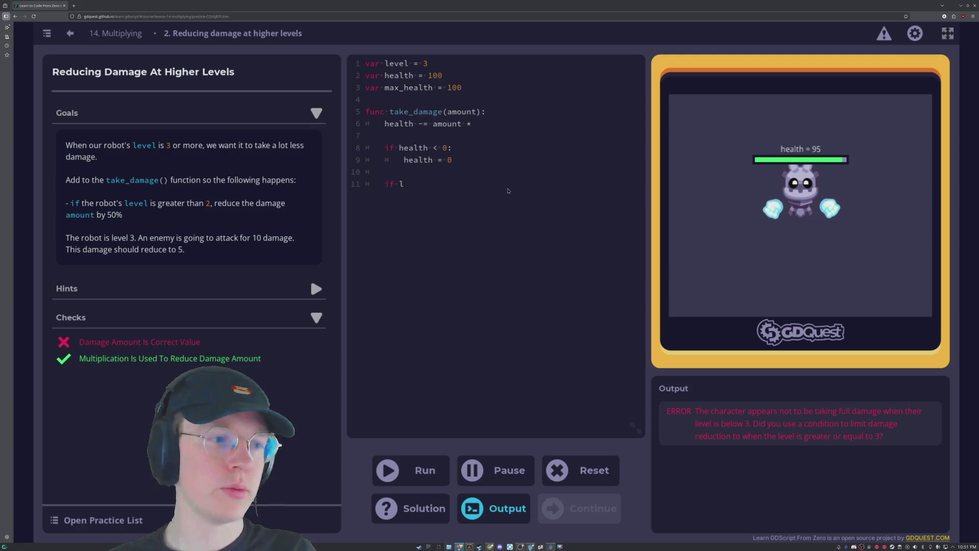
Delete the stray 'l' so line 11 reads just 'if'.
key(BackSpace)
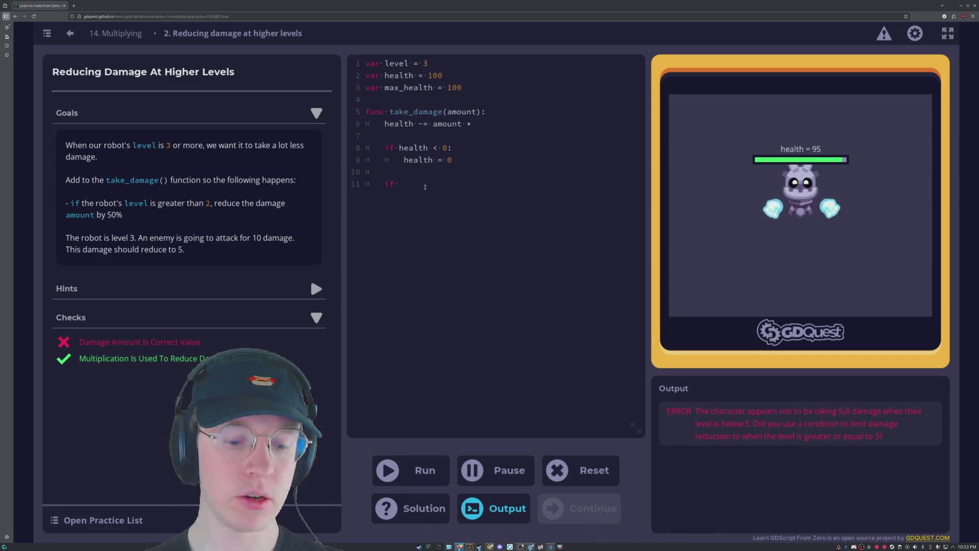
Write if level > 2 with body take_damage(amount) * 0.5 and run it, hitting an infinite-loop error.
text(level)
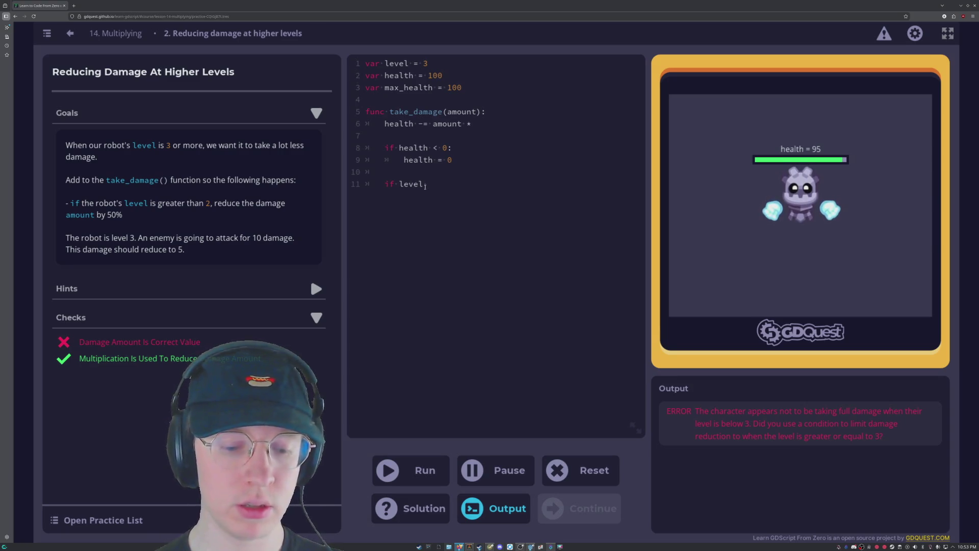
text( <)
key(BackSpace)
text(> 2)
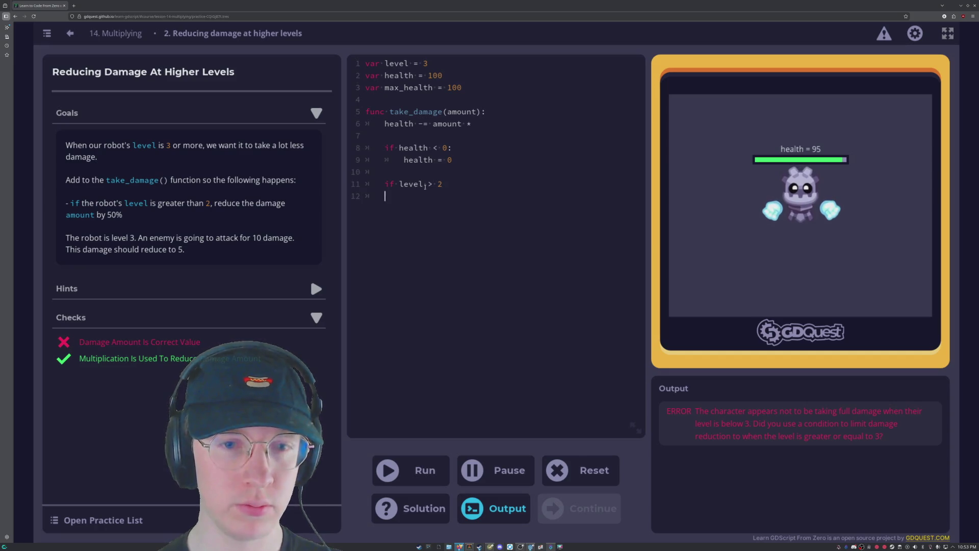
key(Tab)
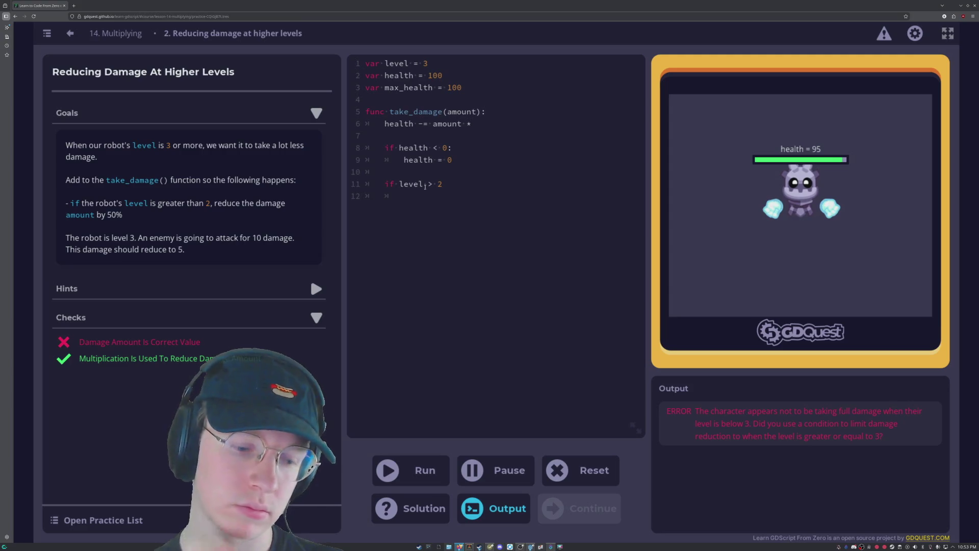
text(take_damage)
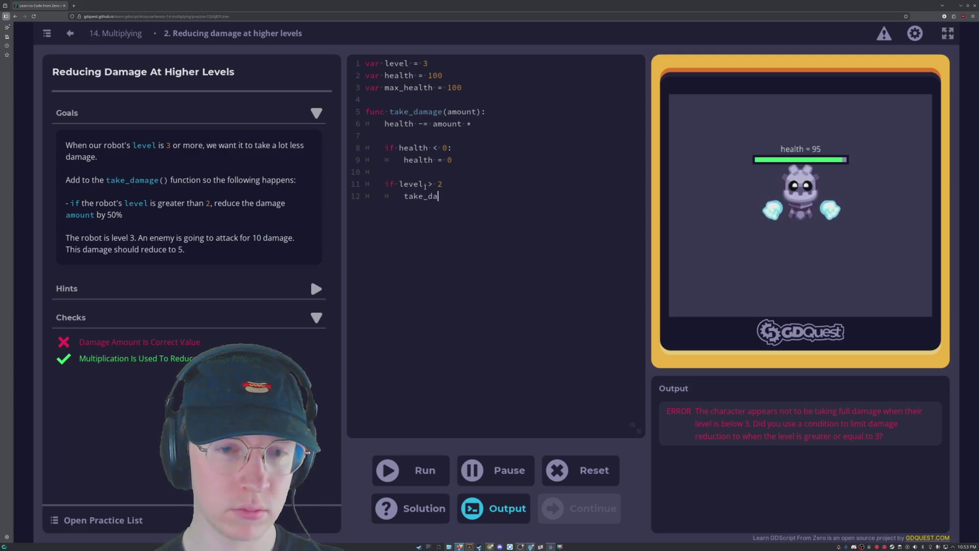
text((amount) * )
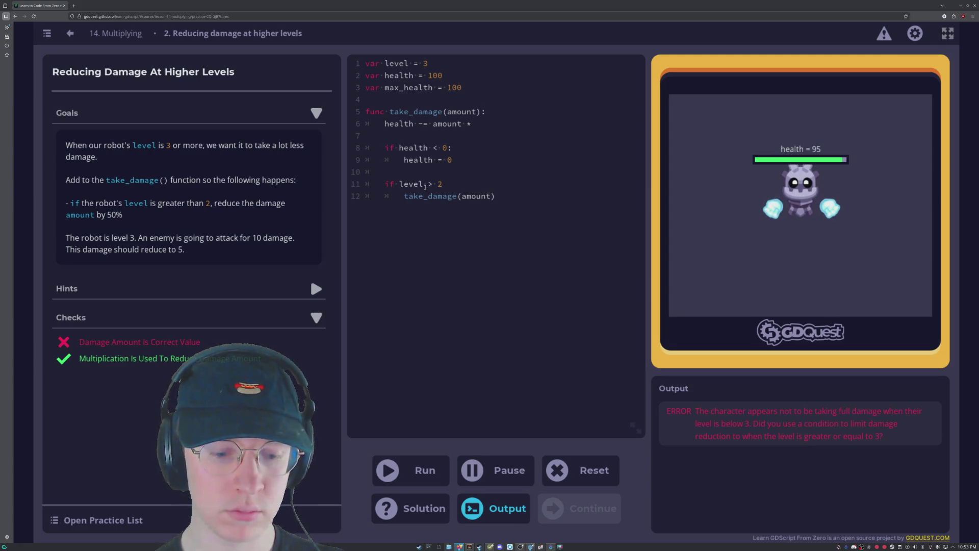
text(0.5)
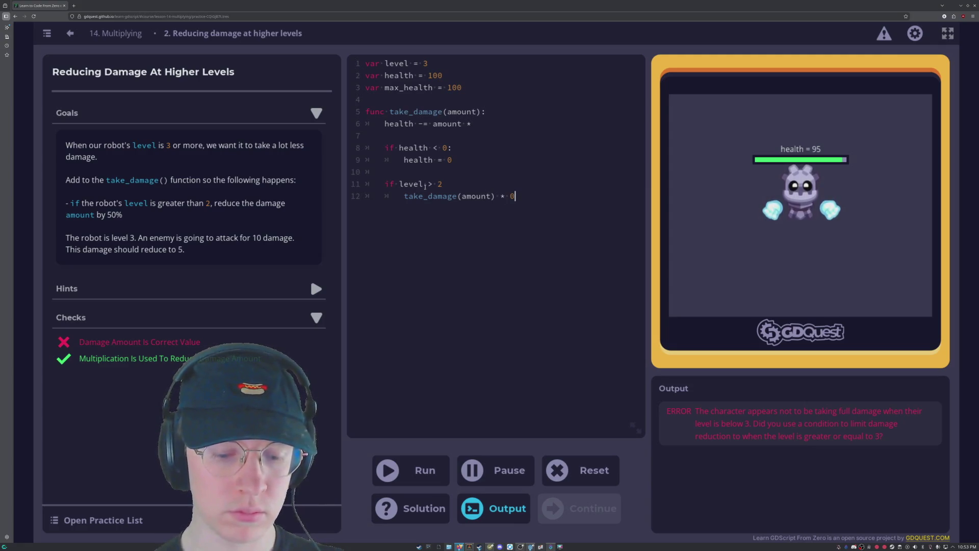
click(386, 479)
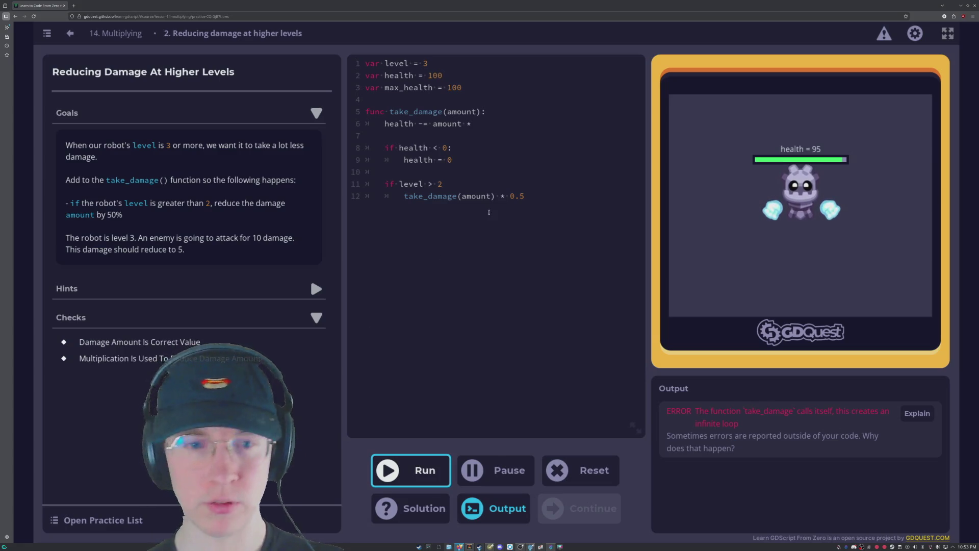
Trim line 12 to amount * 0.5 and rerun, getting a misplaced-newline parse error at line 7.
drag(463, 196, 403, 196)
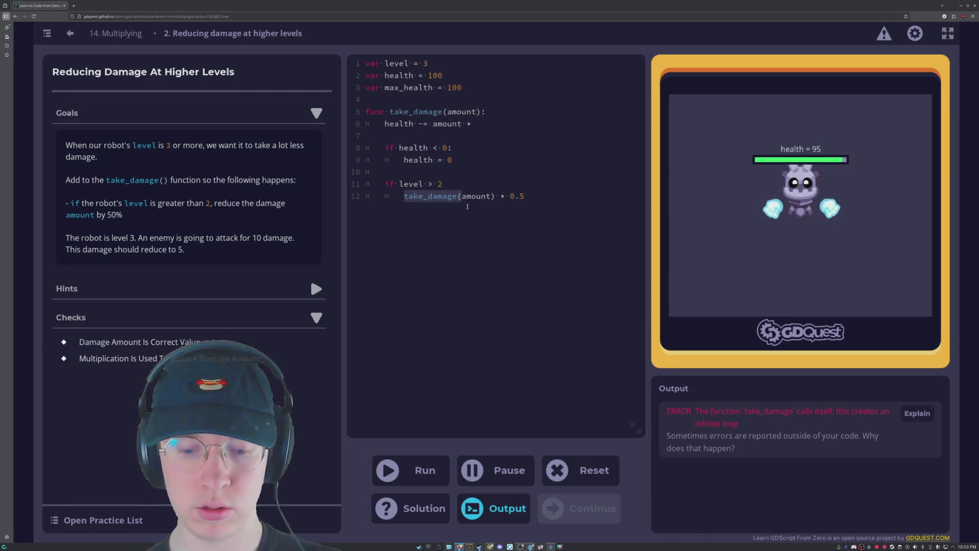
key(BackSpace)
text(:)
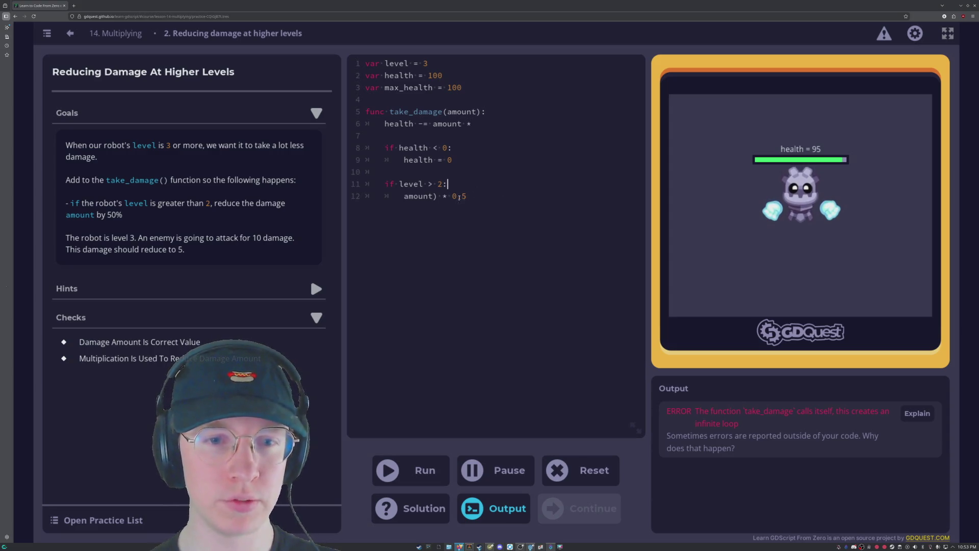
key(Delete)
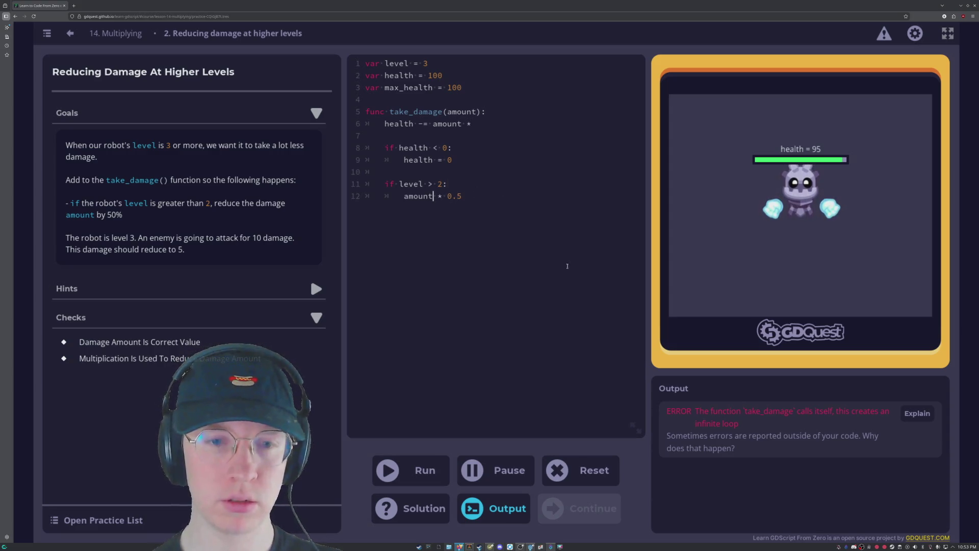
click(407, 473)
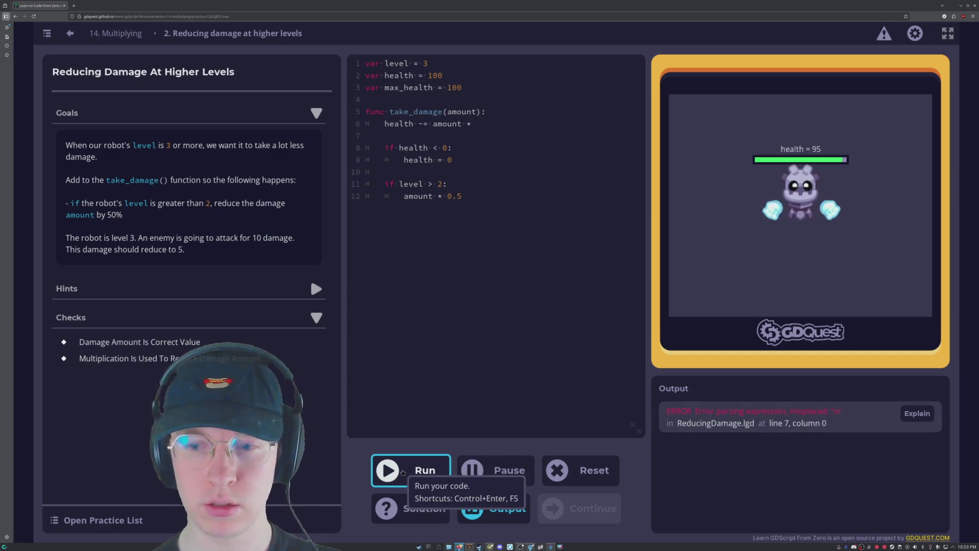
click(435, 197)
click(491, 193)
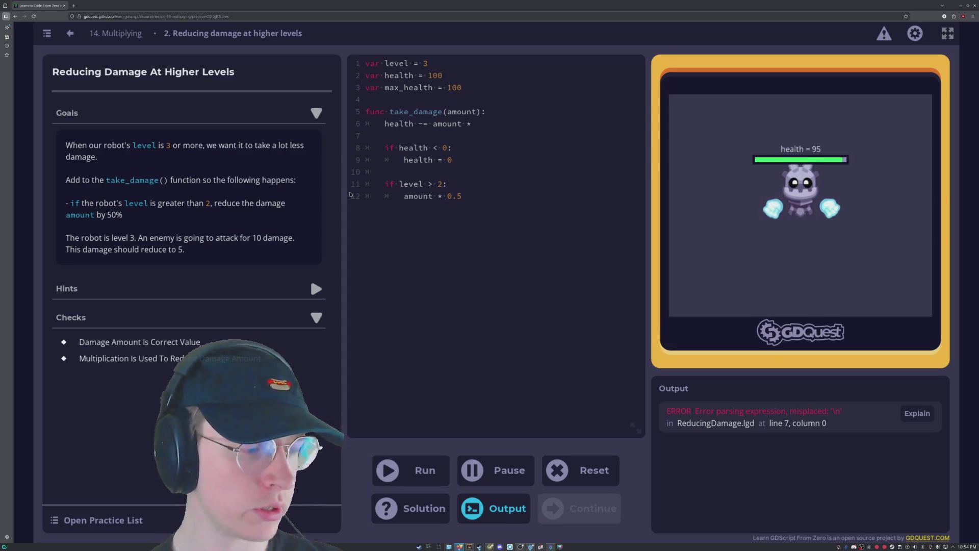
click(459, 184)
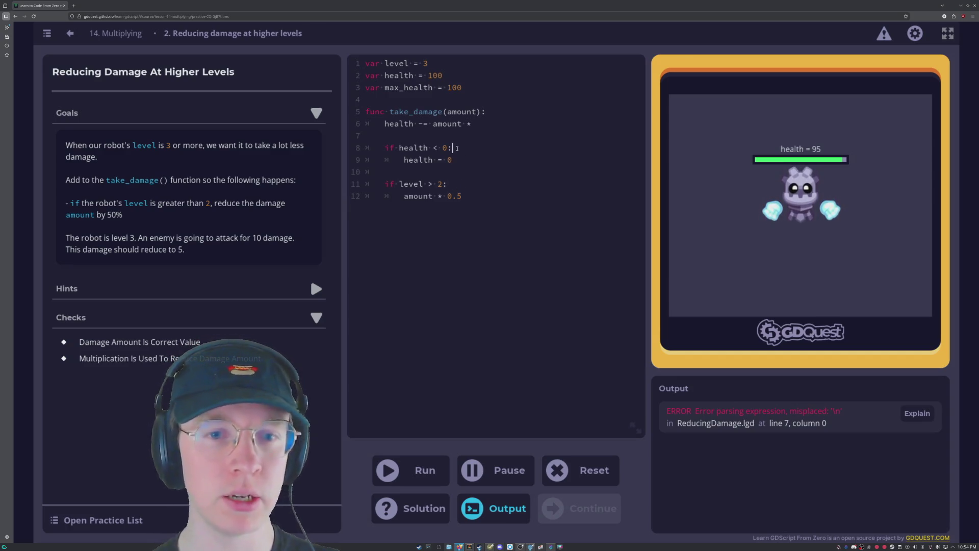
click(460, 167)
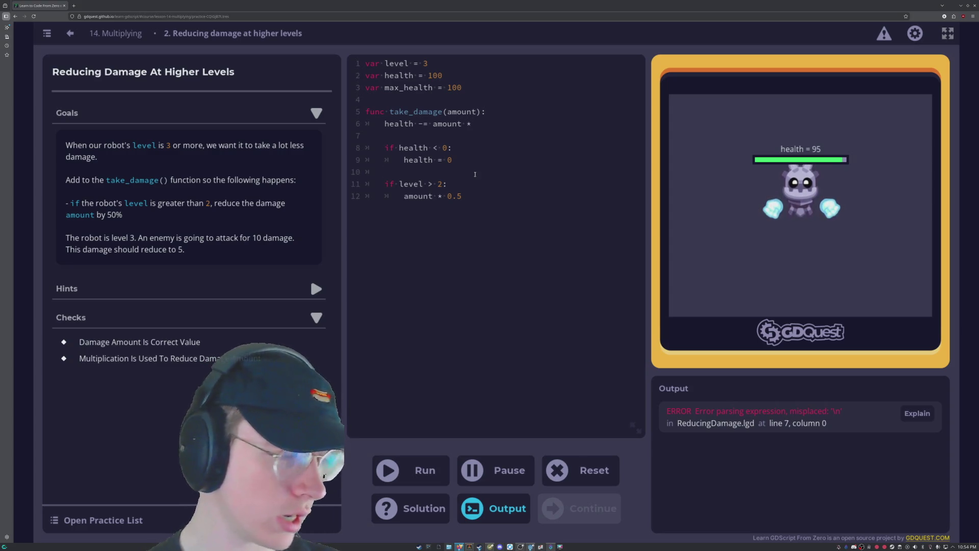
click(499, 205)
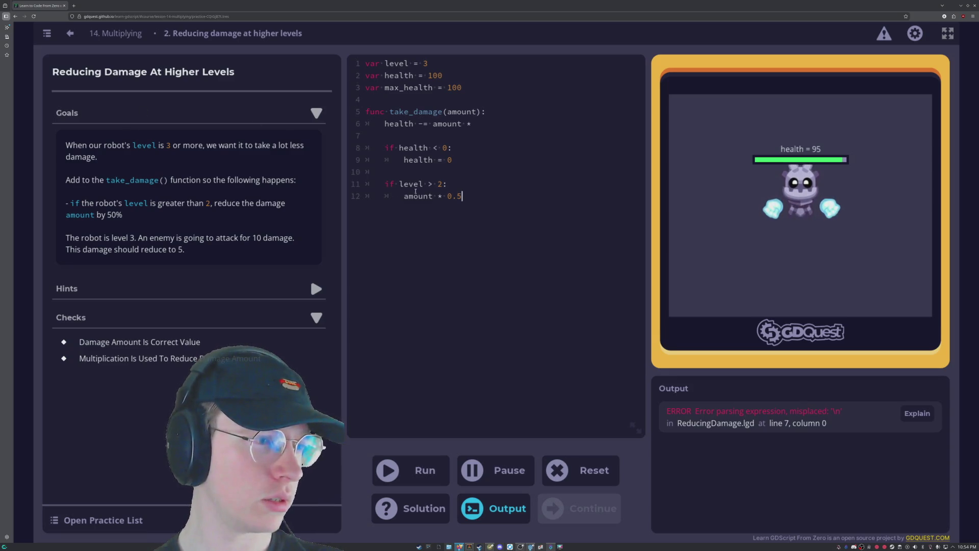
click(451, 183)
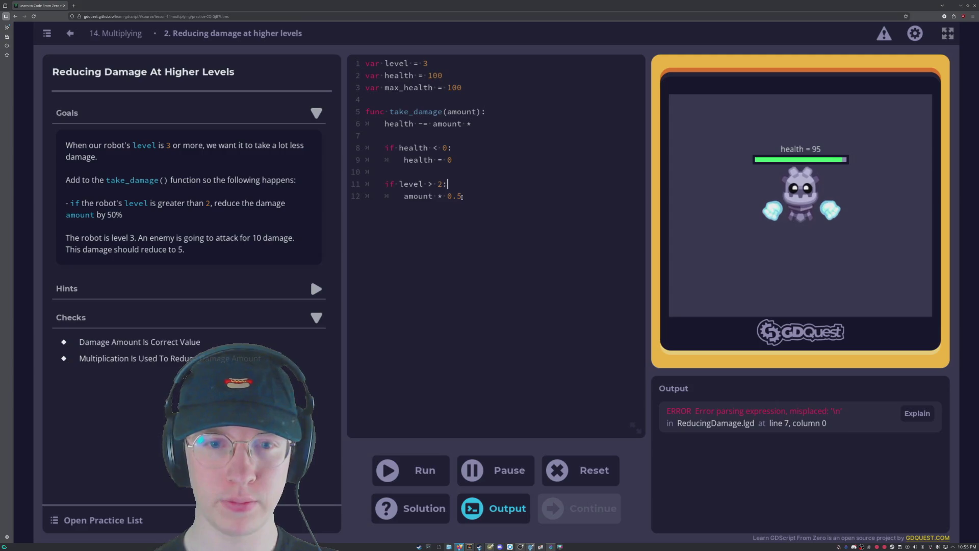
key(End)
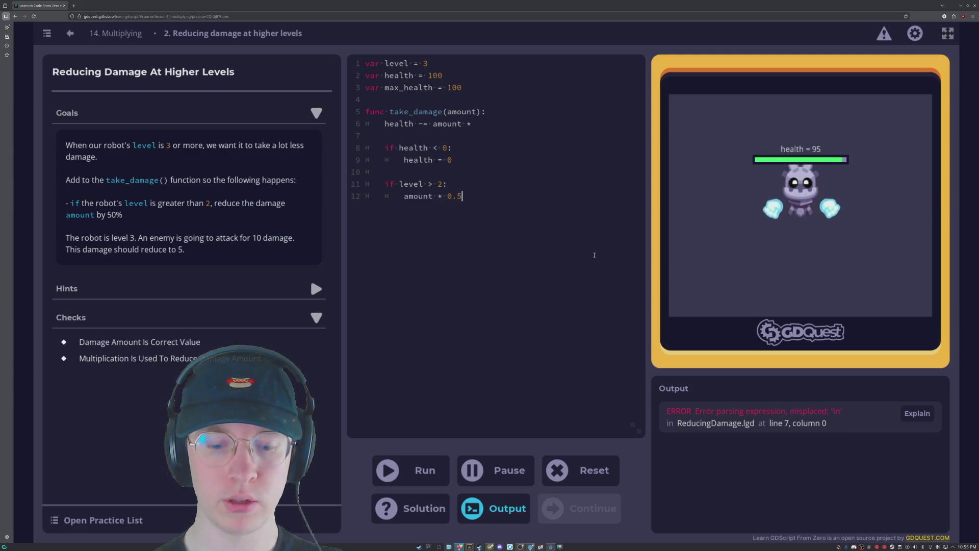
key(Up)
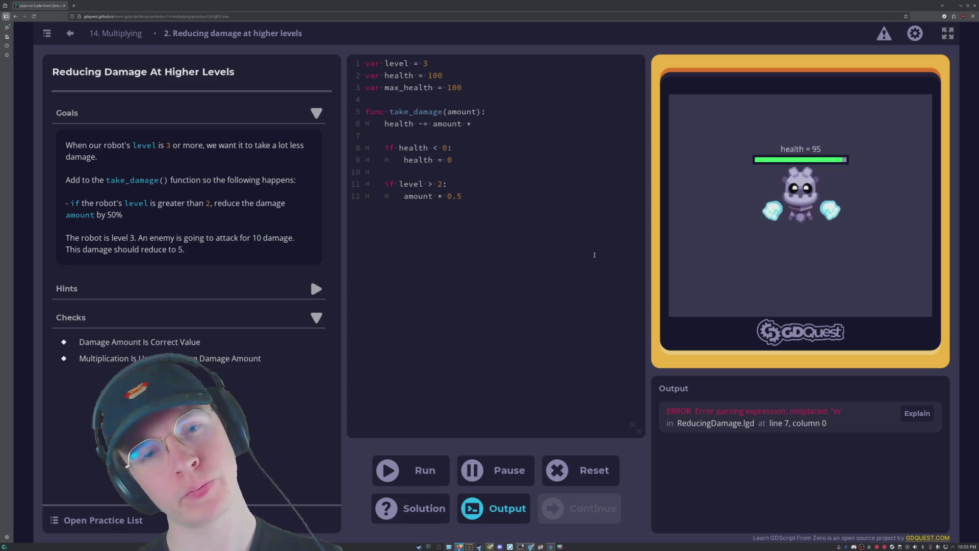
click(365, 185)
key(Delete)
key(Down)
key(Right)
key(Delete)
key(BackSpace)
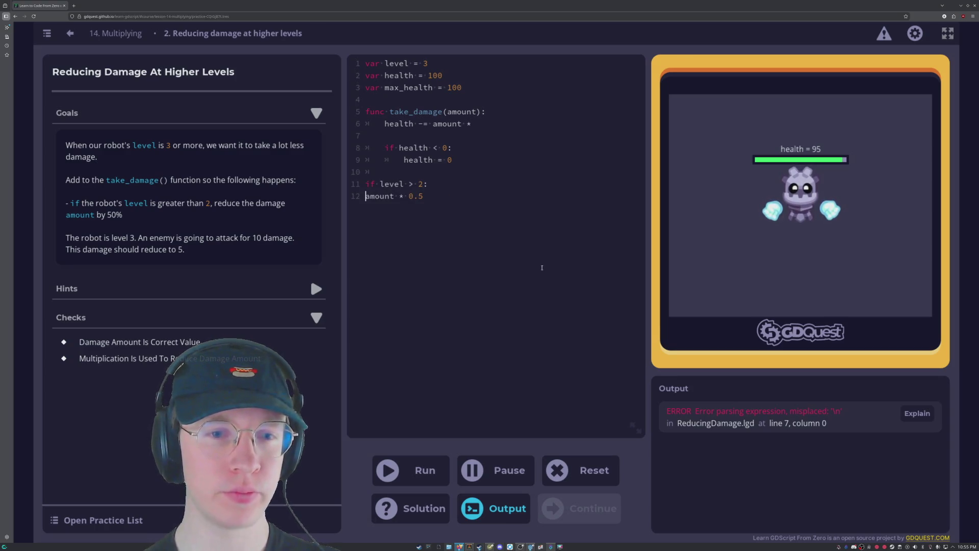
key(Tab)
click(408, 470)
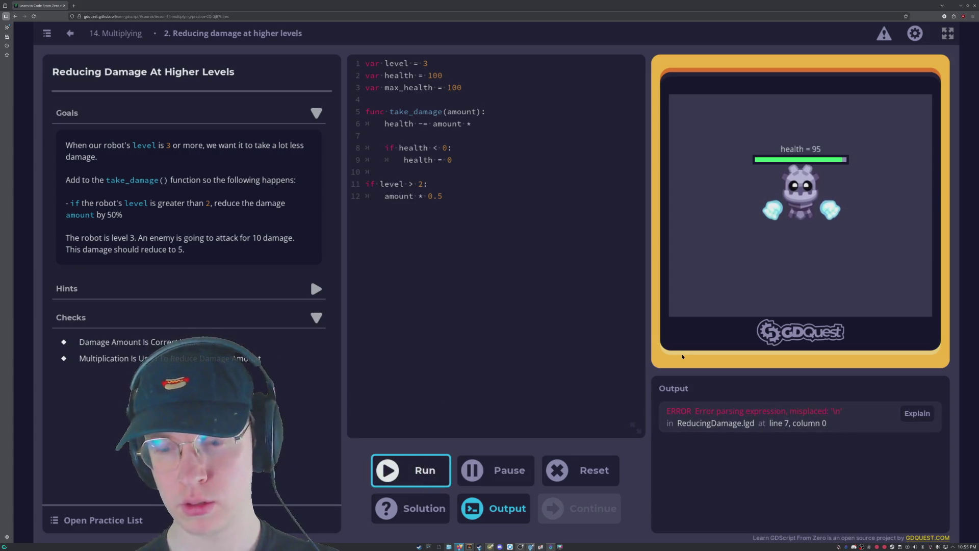
click(512, 274)
key(ctrl+z)
key(ctrl+z)
key(ctrl+z)
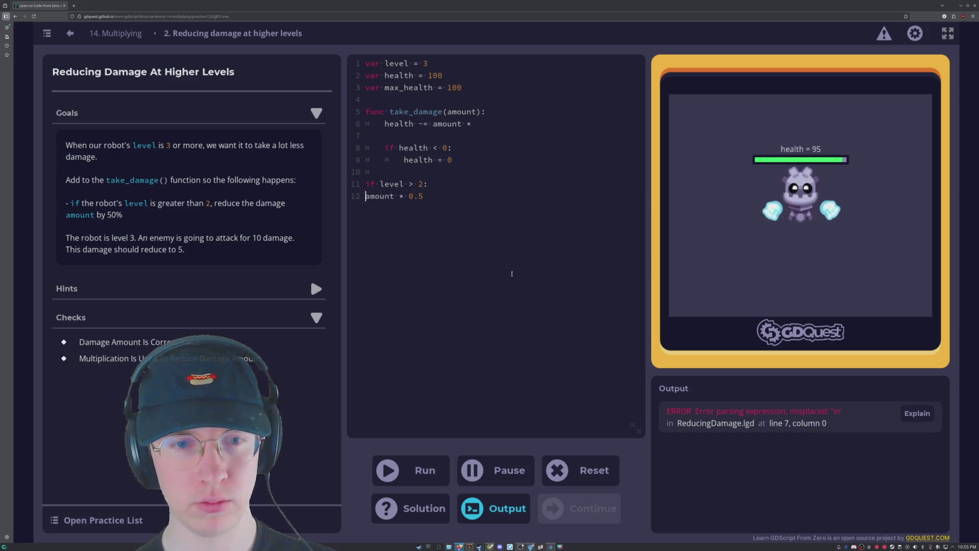
key(BackSpace)
click(463, 196)
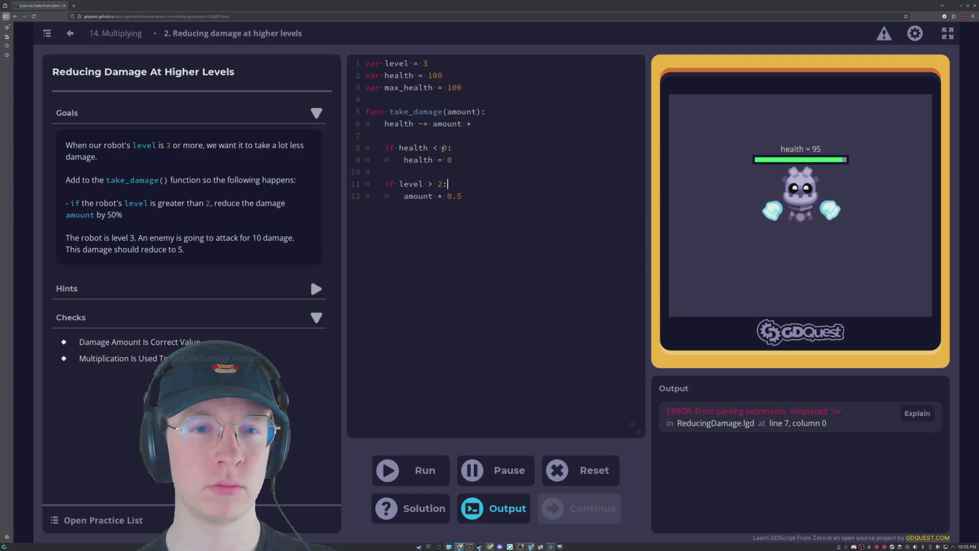
click(450, 181)
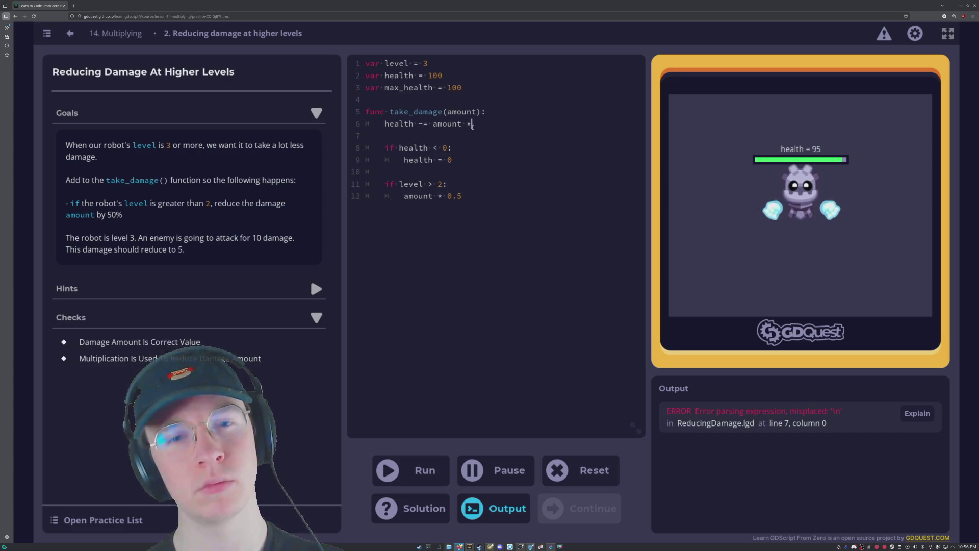
Remove the dangling * from line 6 and rerun; health reaches 90 but damage isn't halved.
key(BackSpace)
key(BackSpace)
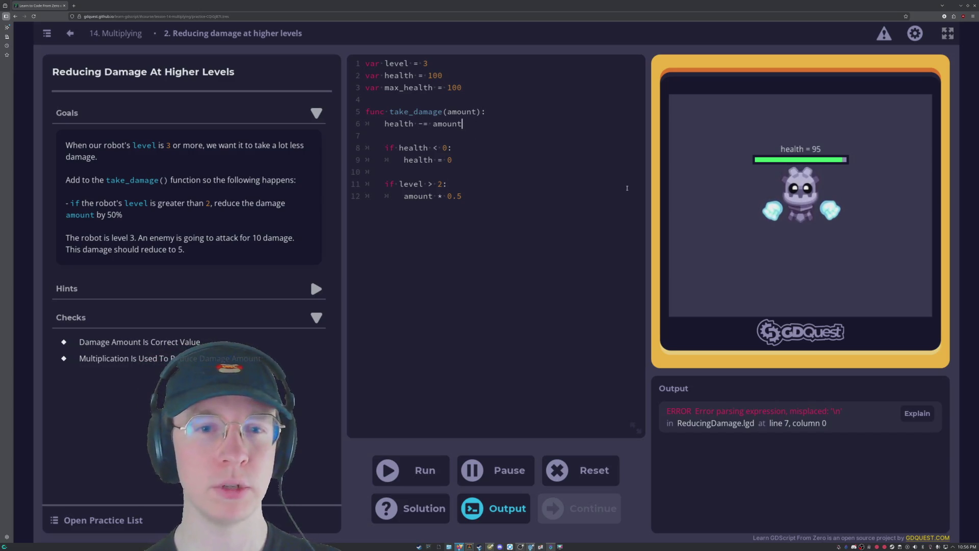
click(440, 476)
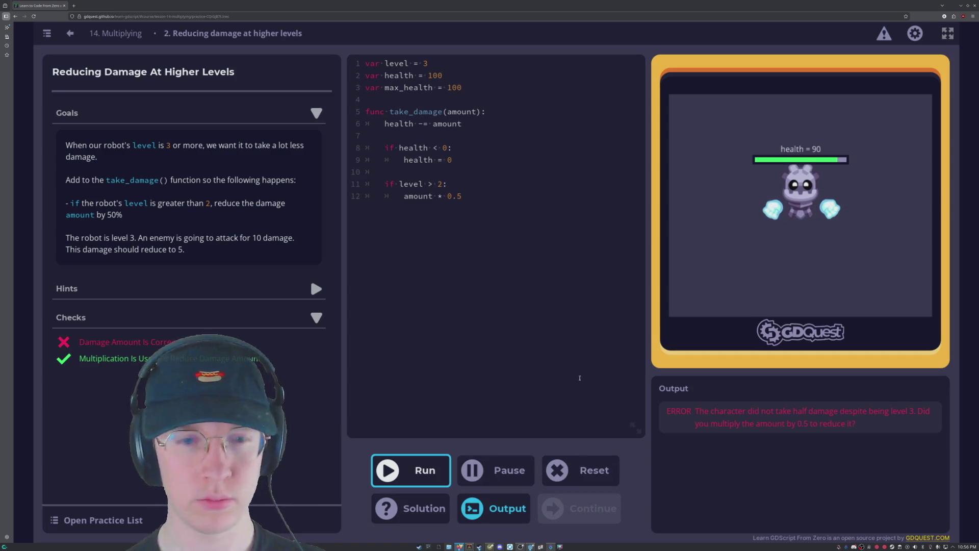
click(487, 196)
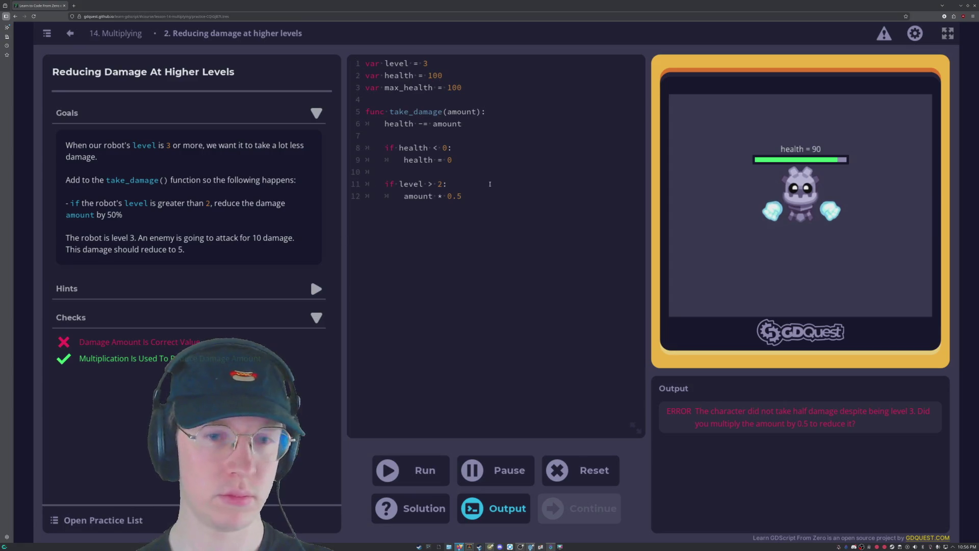
Cut the if level > 2 block out of lines 11–12.
click(429, 185)
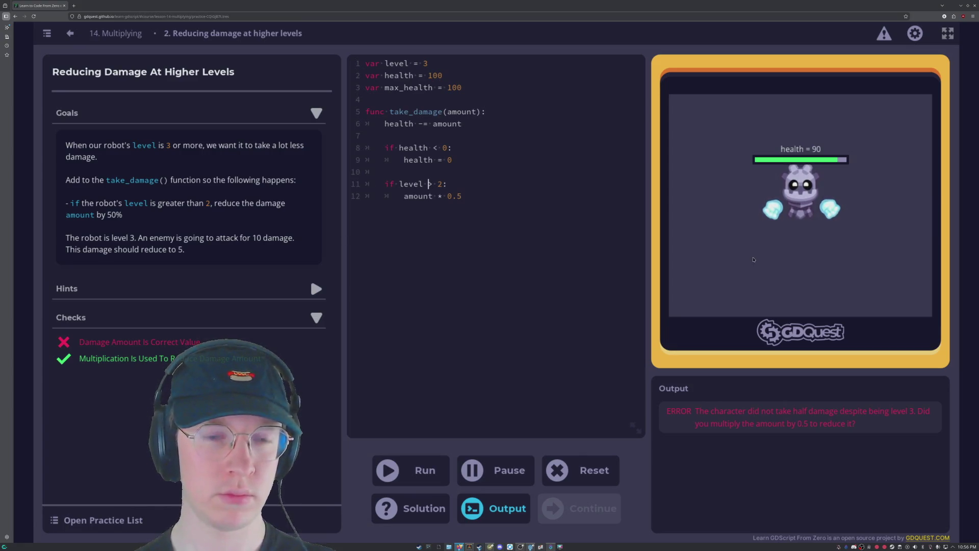
key(Right)
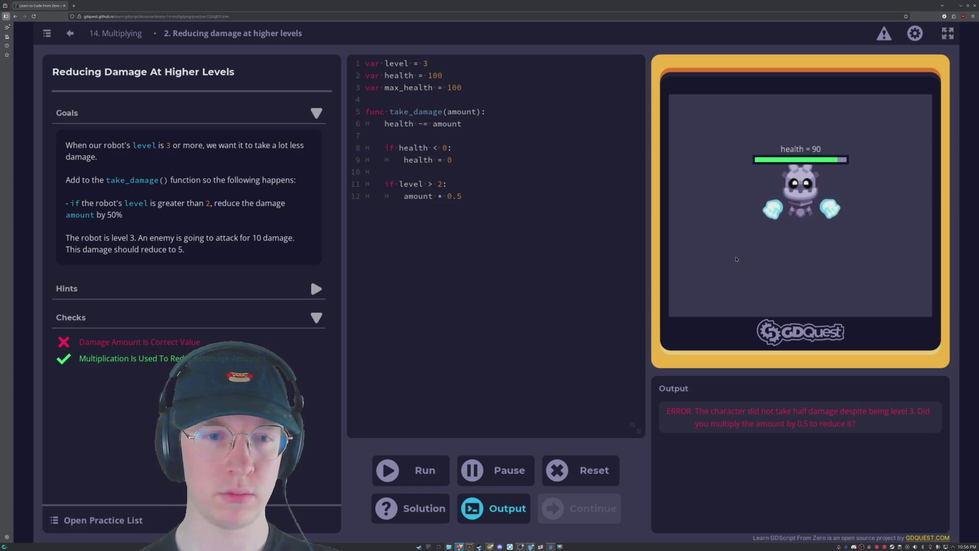
click(455, 148)
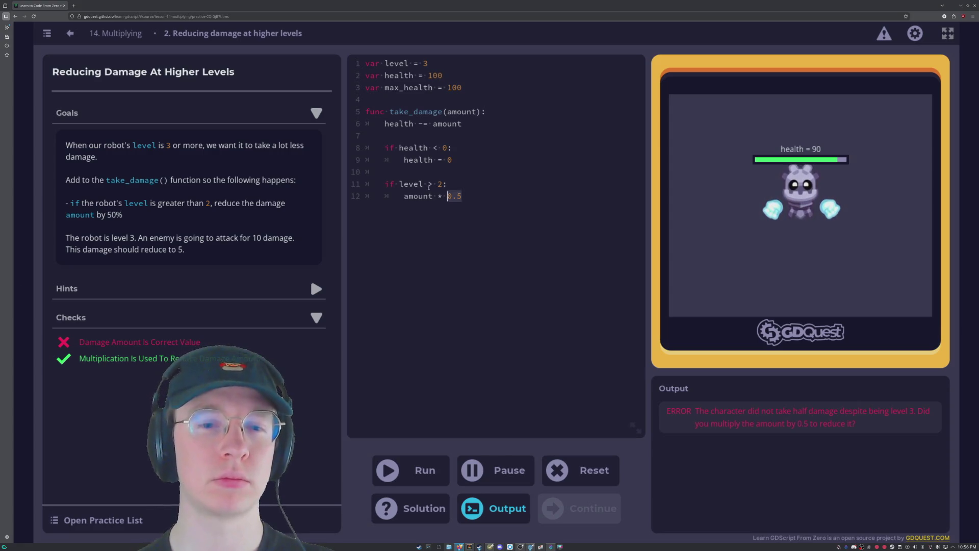
drag(464, 198, 367, 184)
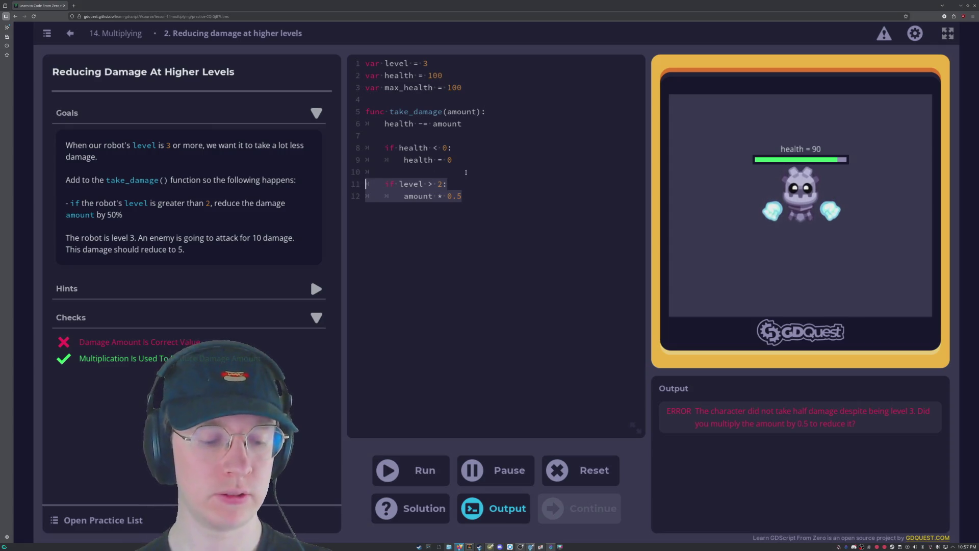
key(BackSpace)
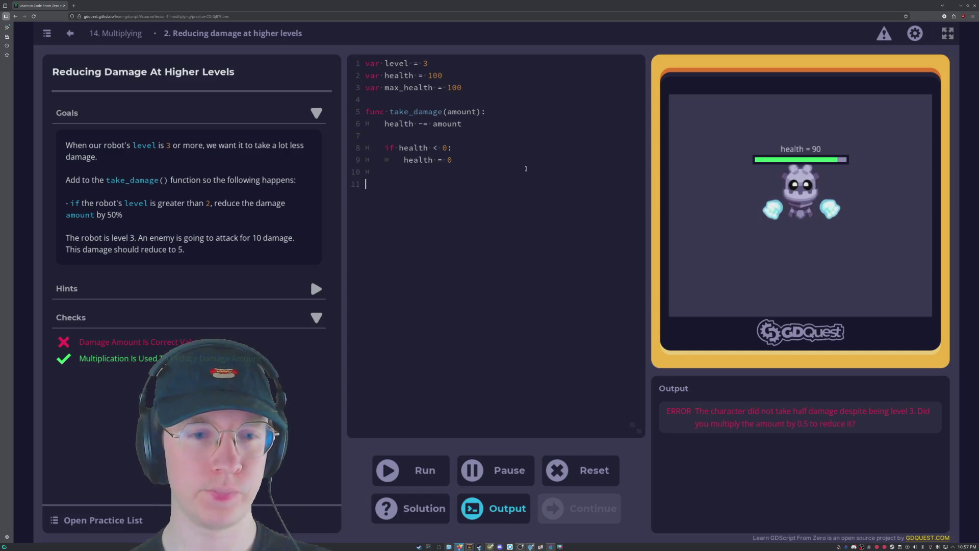
Paste the block below line 6, then undo that paste.
click(463, 123)
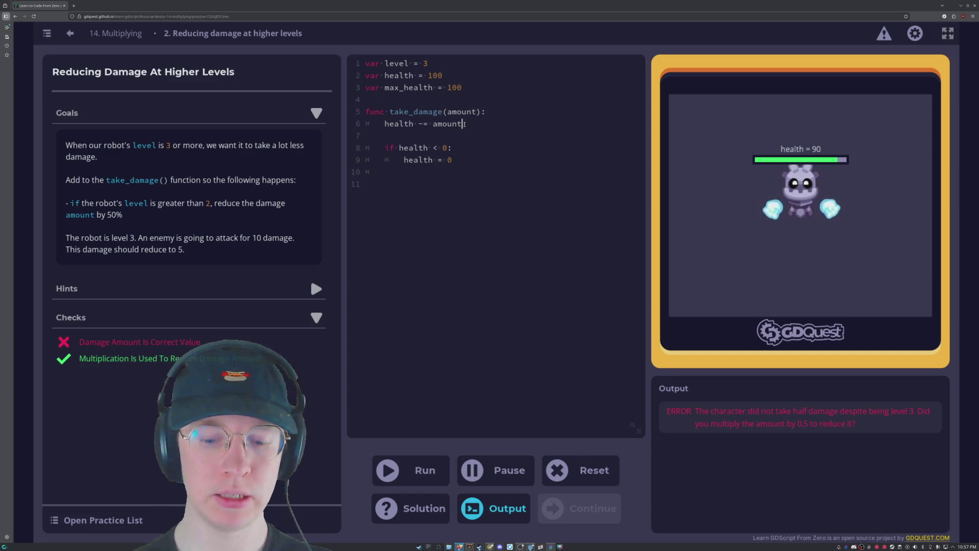
key(Down)
text(if level > 2: 		amount * 0.5)
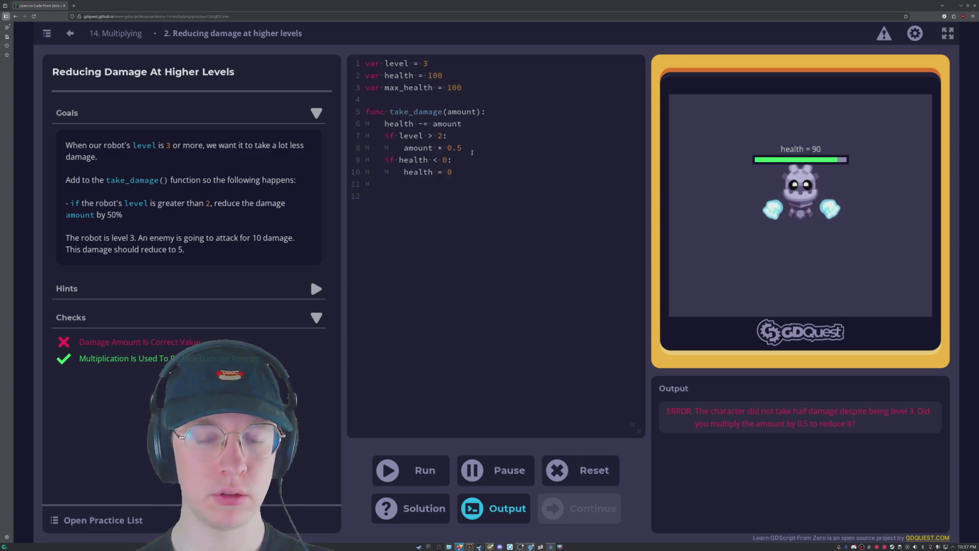
key(ctrl+z)
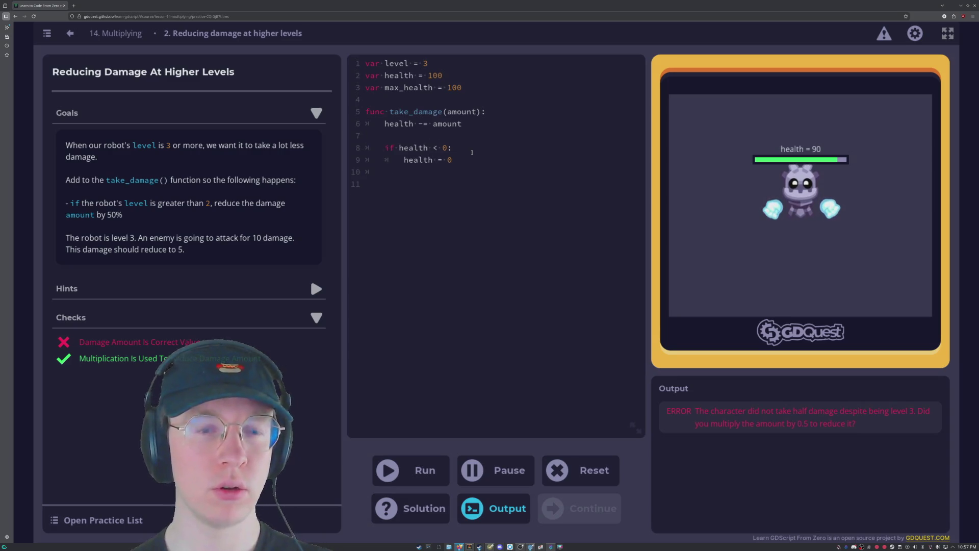
Paste the if level > 2: / amount * 0.5 block after the clamp, fix its indent, and rerun.
click(399, 175)
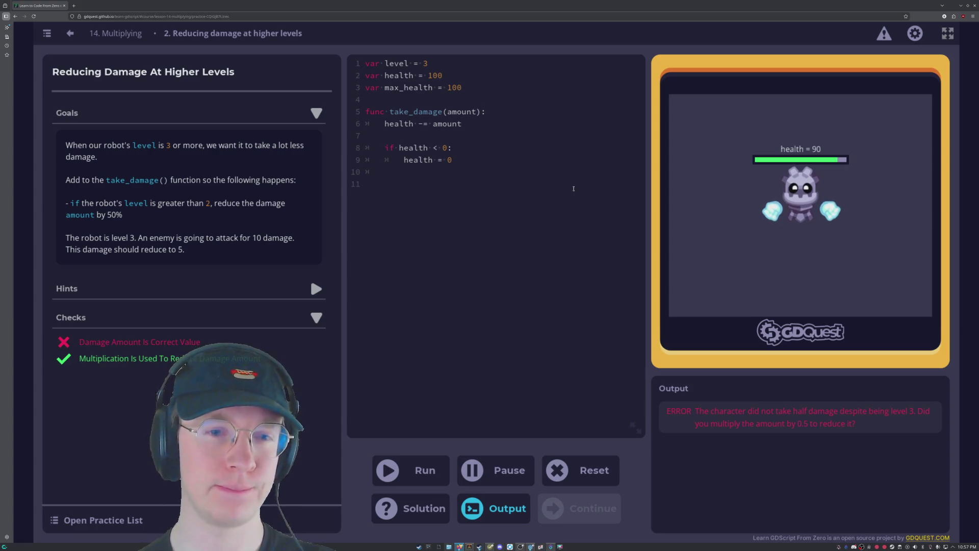
key(BackSpace)
key(Return)
text(if level > 2: 		amount * 0.5)
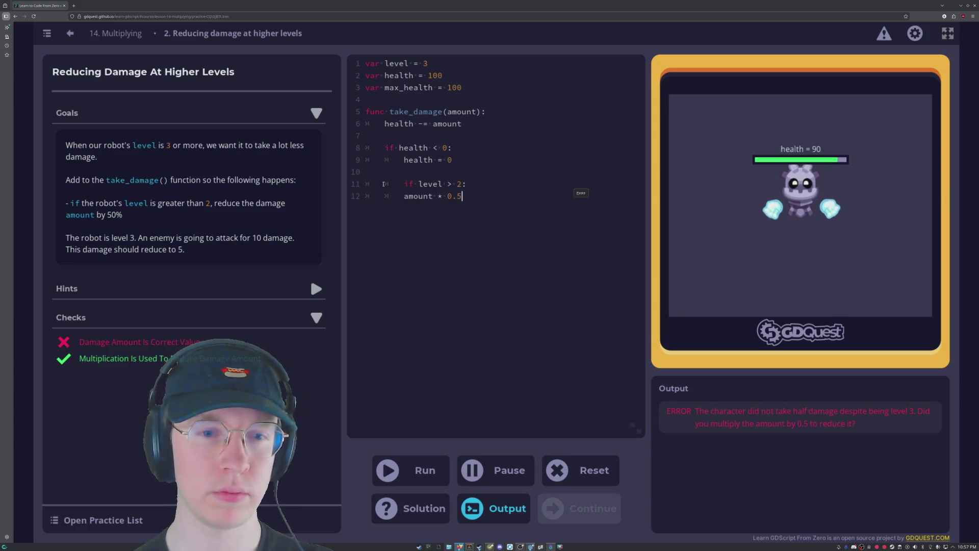
click(400, 184)
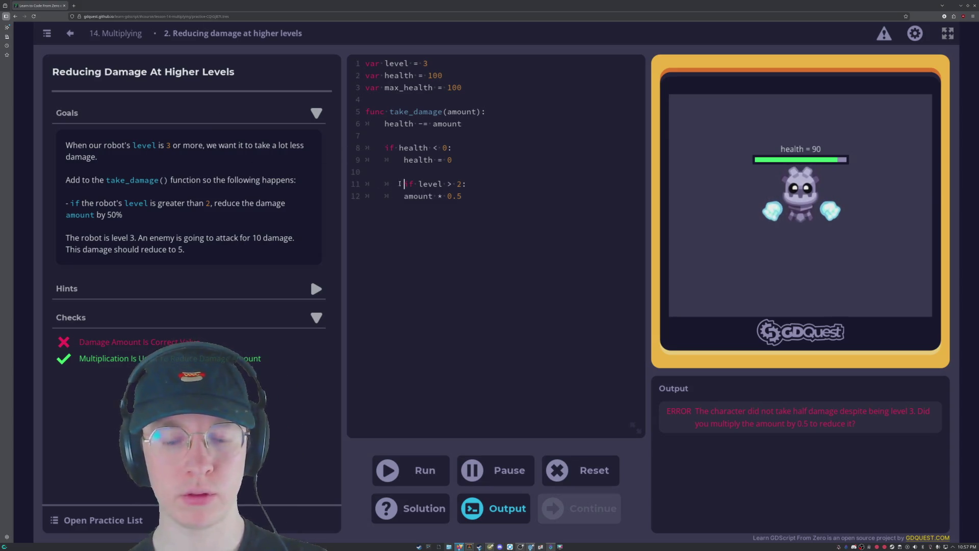
key(BackSpace)
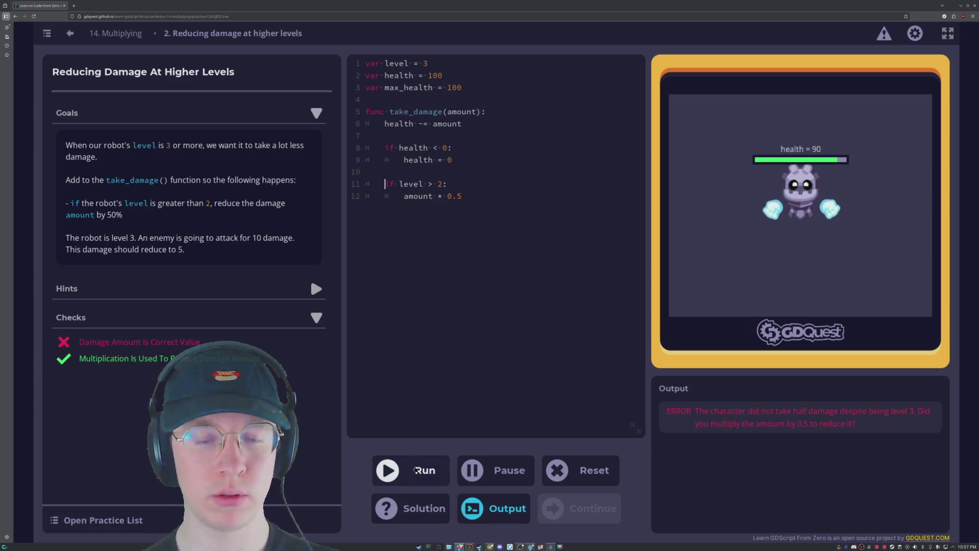
click(425, 478)
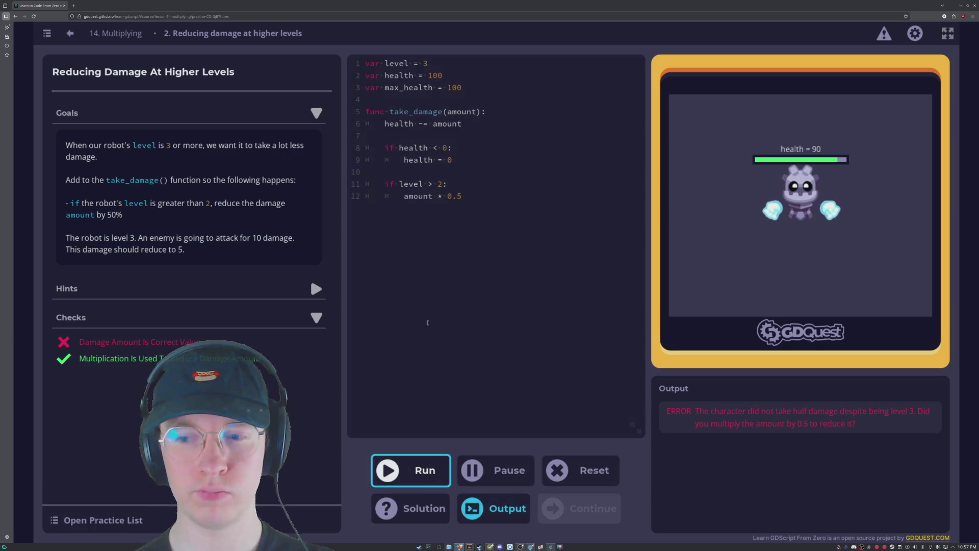
click(460, 184)
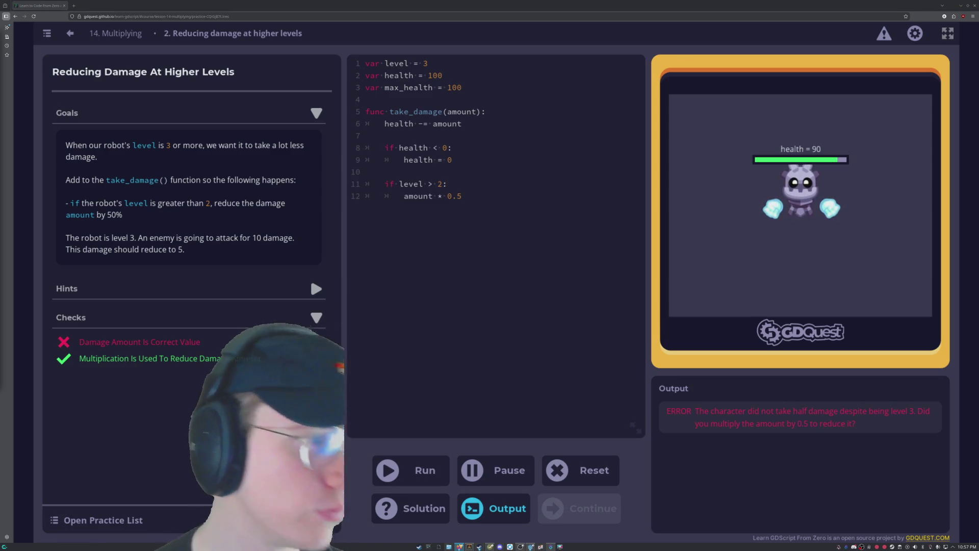
click(545, 311)
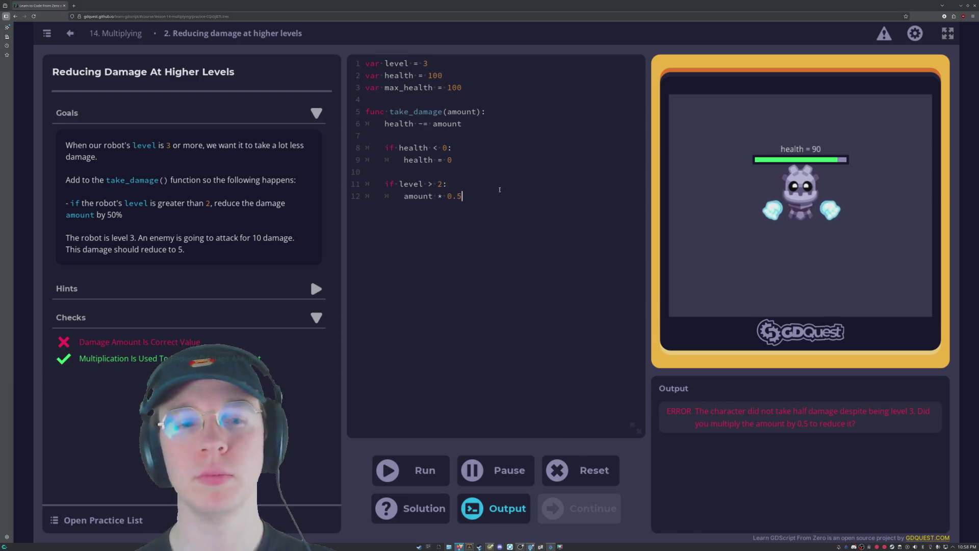
key(Up)
key(Up)
key(Up)
key(Down)
key(Down)
key(Down)
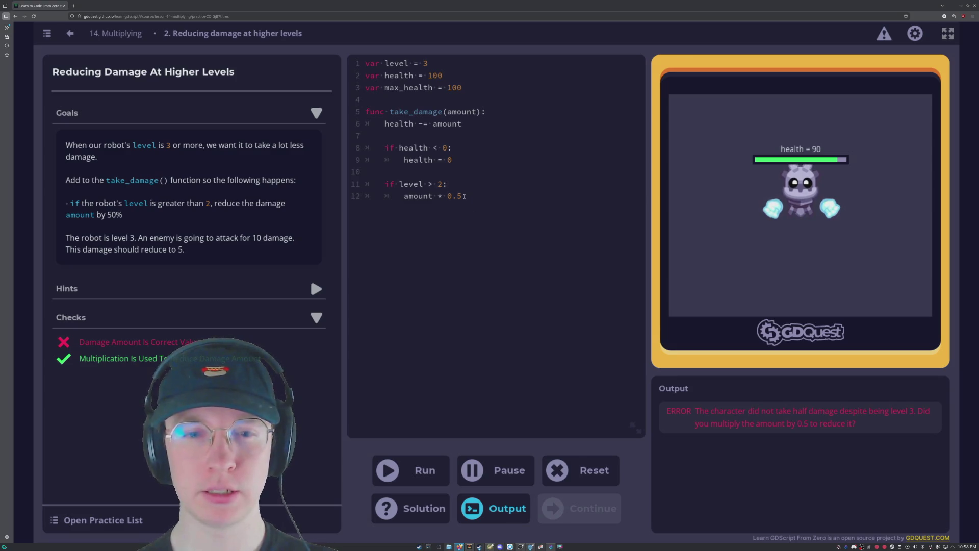
key(Down)
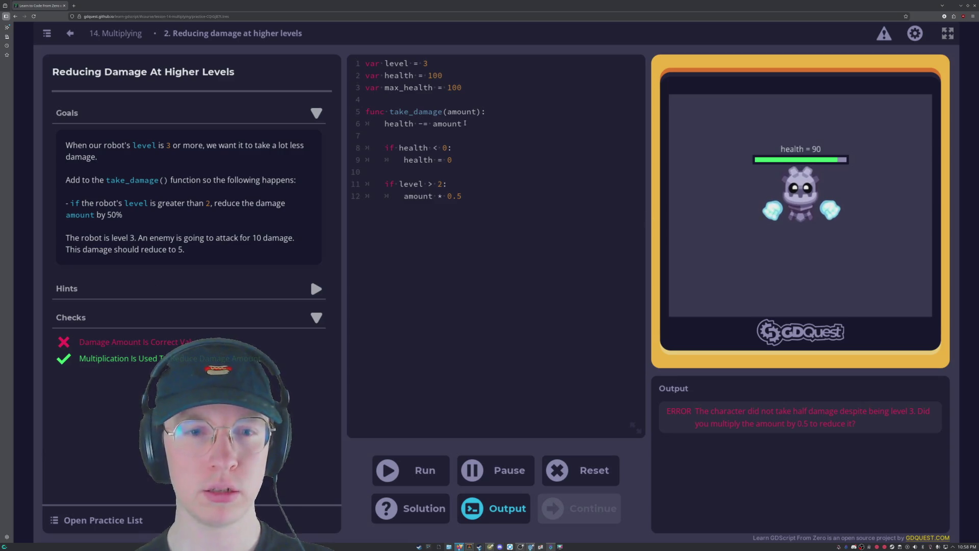
click(465, 123)
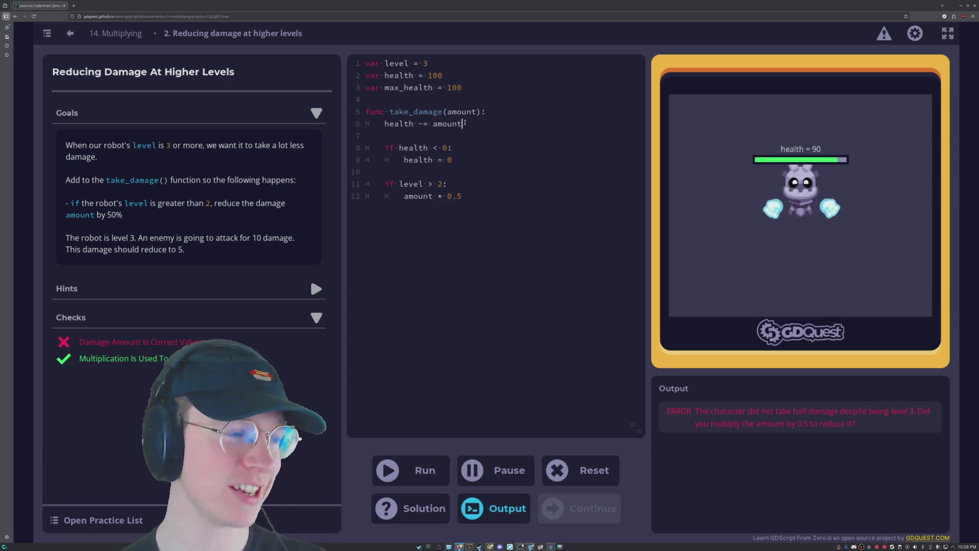
click(605, 230)
key(Up)
key(Up)
key(Up)
key(Up)
key(Up)
key(Up)
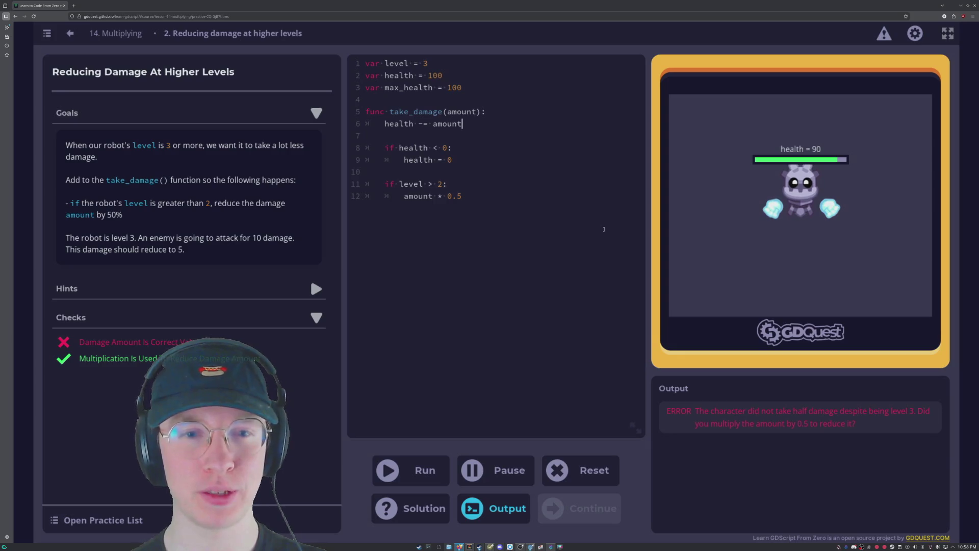
key(Up)
key(Up)
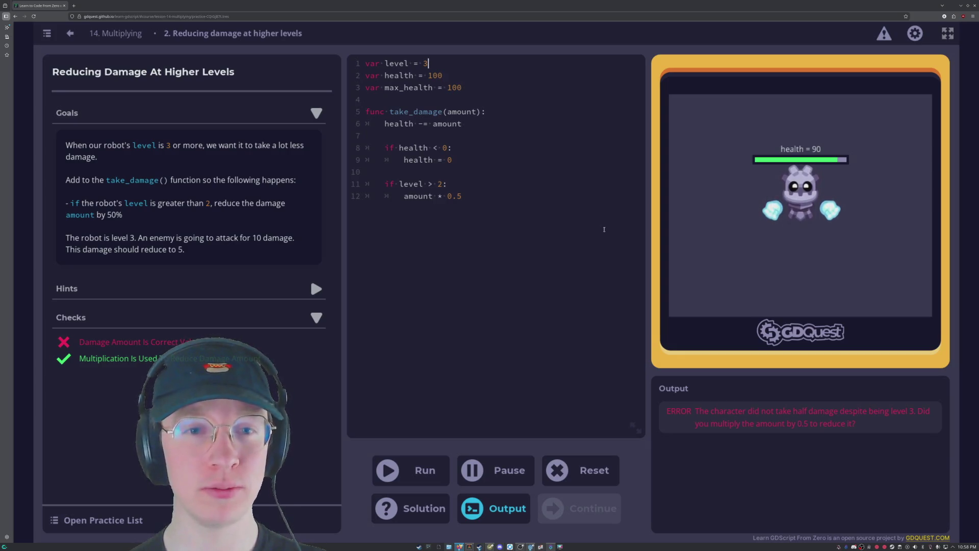
key(Home)
key(Down)
key(Down)
key(Down)
key(Down)
key(Down)
key(Down)
key(Down)
key(ctrl+End)
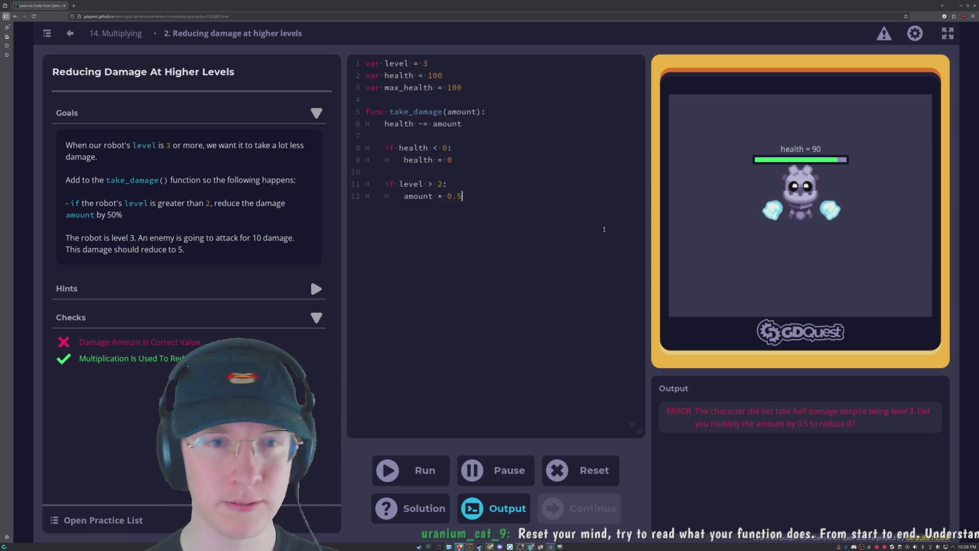
key(shift+Up)
key(shift+Up)
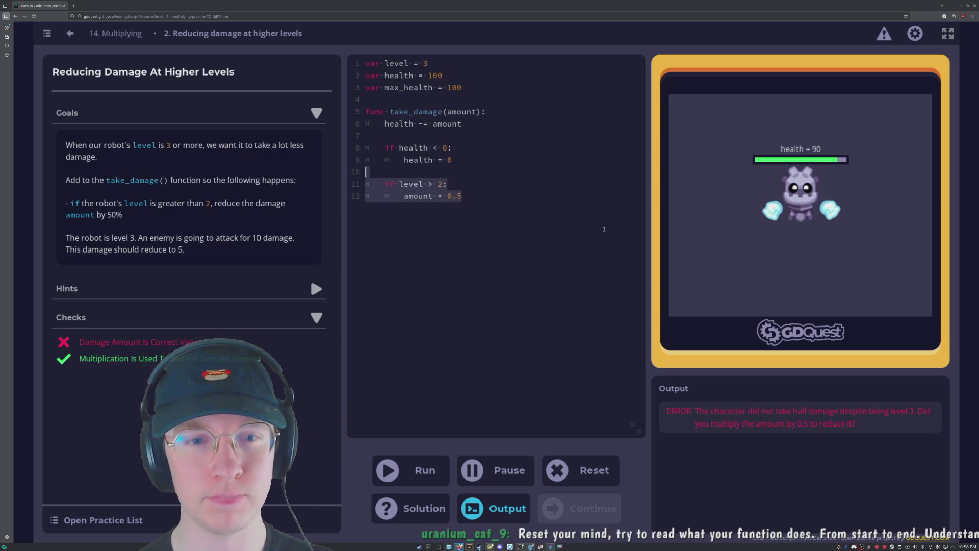
Select lines 10–12 and delete the if level > 2 block from take_damage().
key(shift+Down)
key(shift+Up)
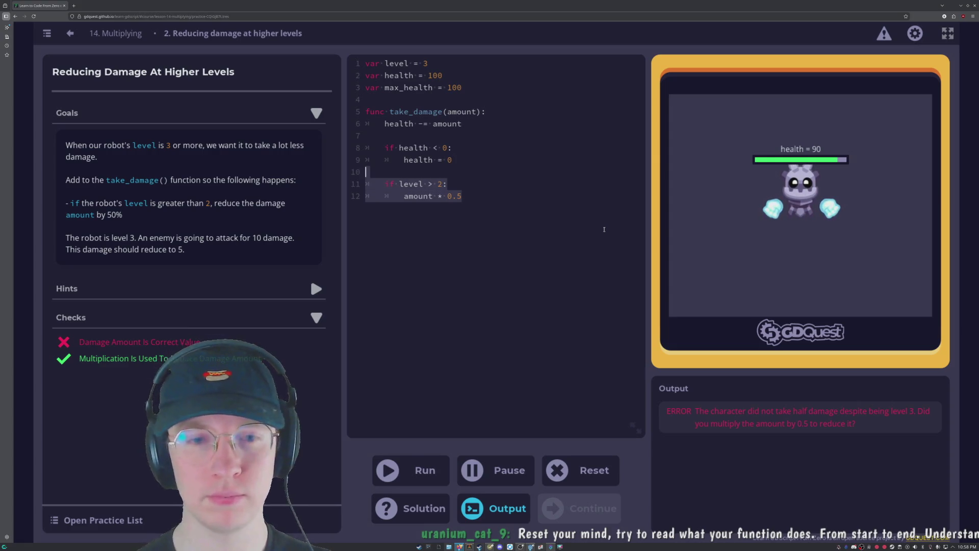
key(BackSpace)
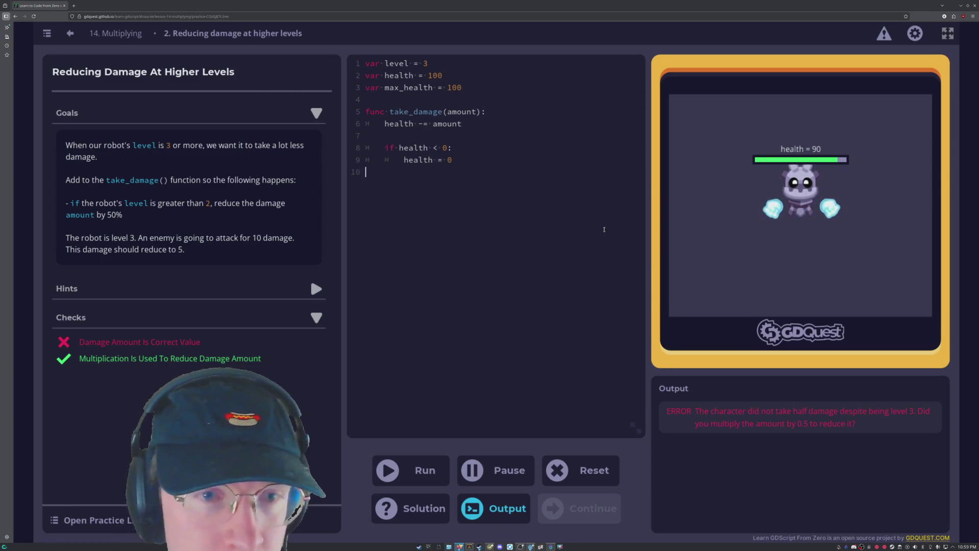
Add a new line 11 reading 'if level > 2' and indent the line below it.
key(Return)
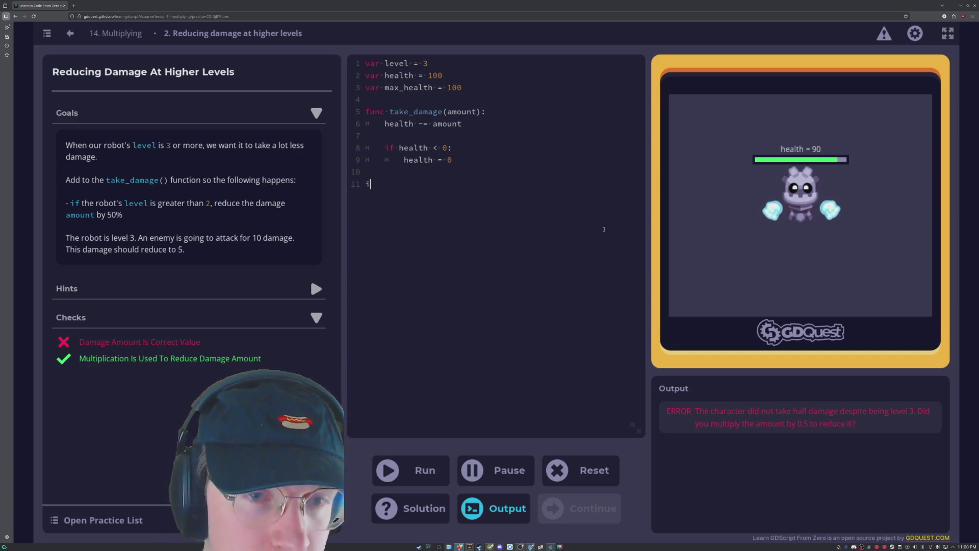
text(if level /)
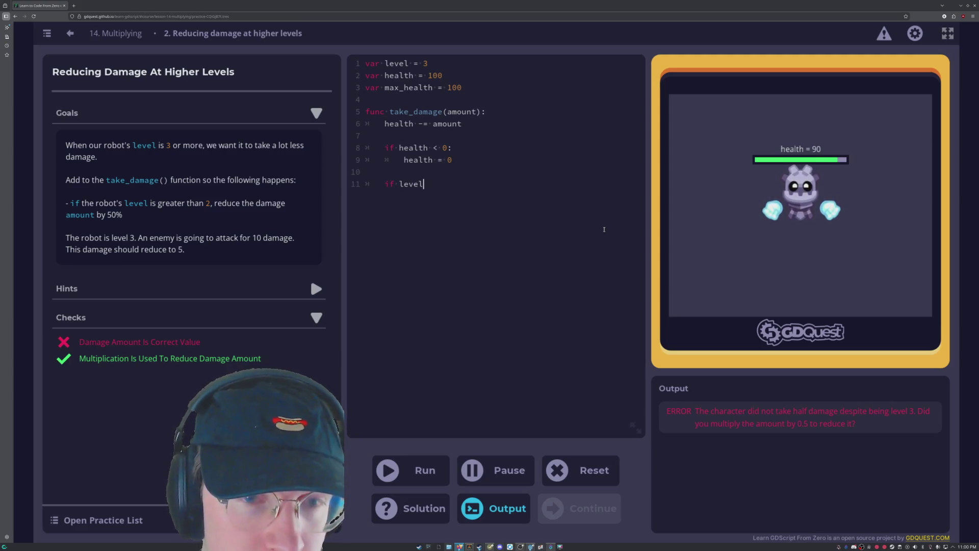
key(BackSpace)
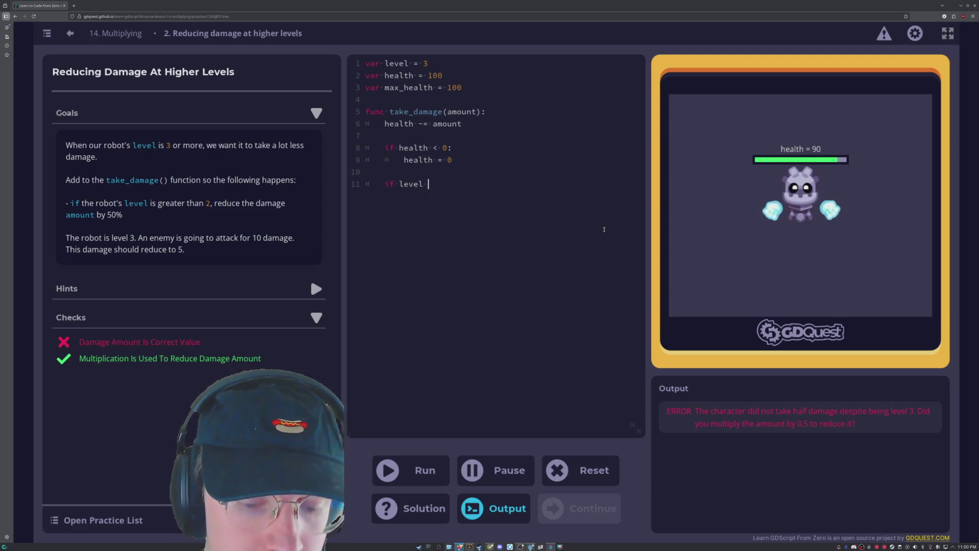
text(> 2)
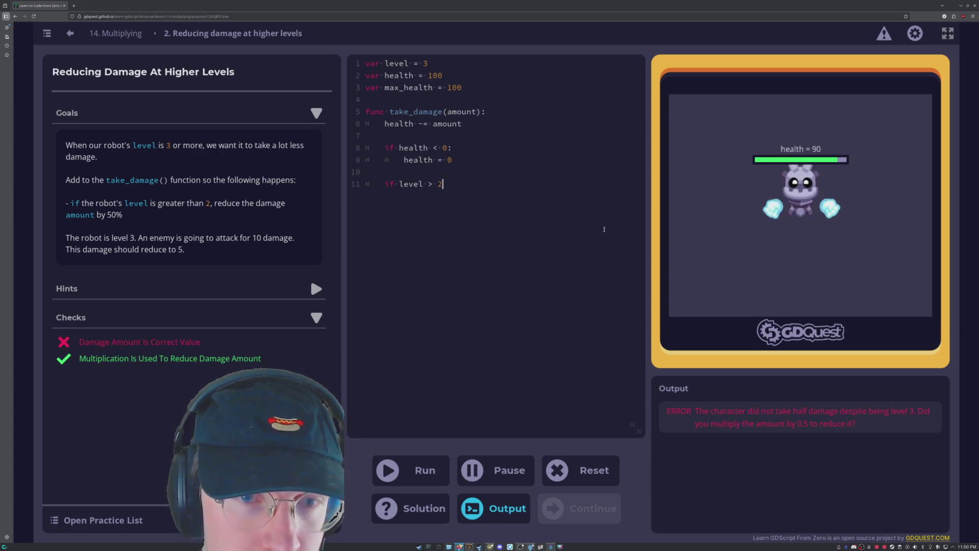
key(Tab)
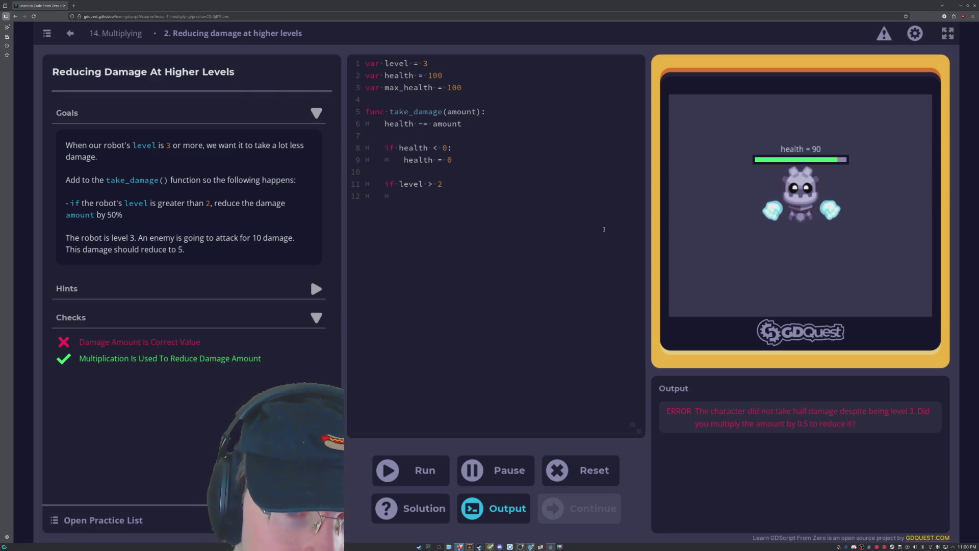
Write 'amount * 0.5' inside the block, add the missing colon, and run the tests.
text(amounc)
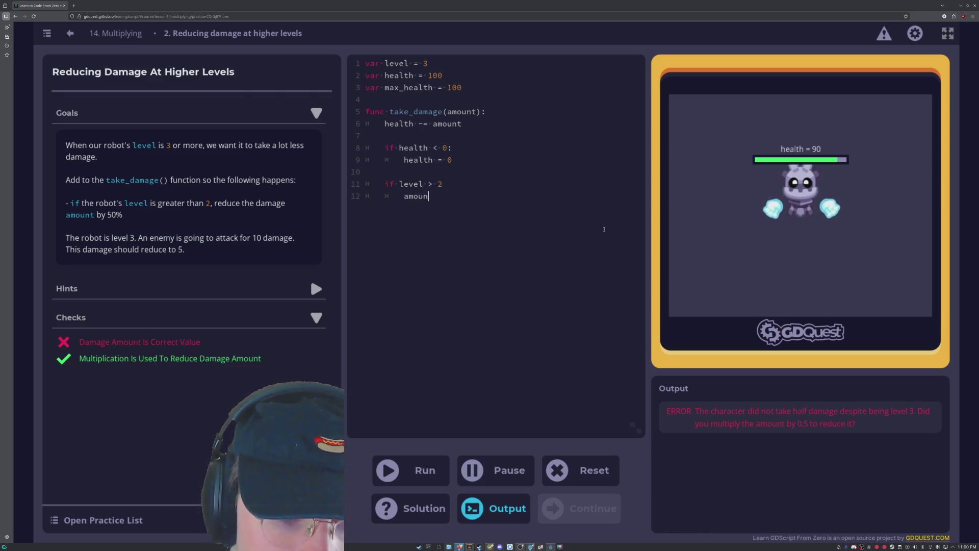
key(Up)
text(:)
key(Down)
key(BackSpace)
text(t)
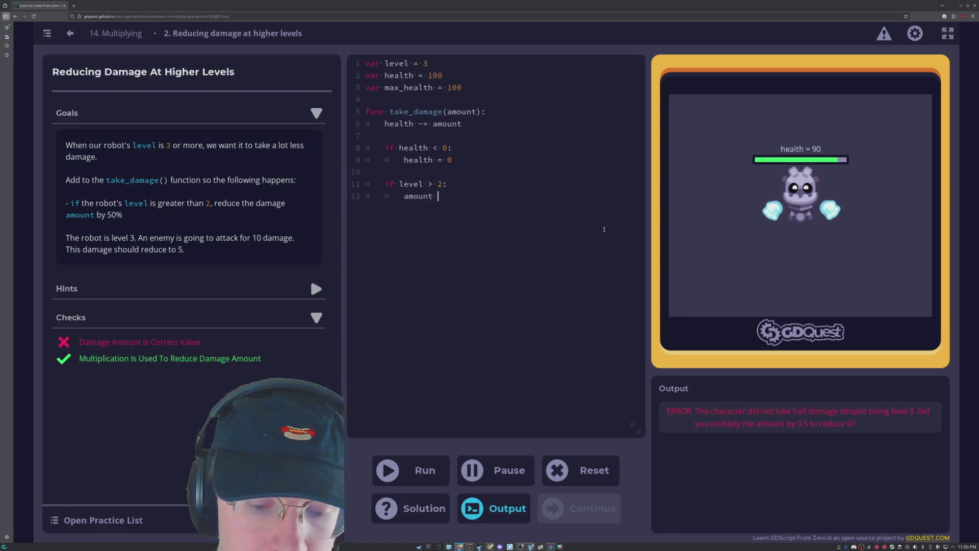
text( * 0.05)
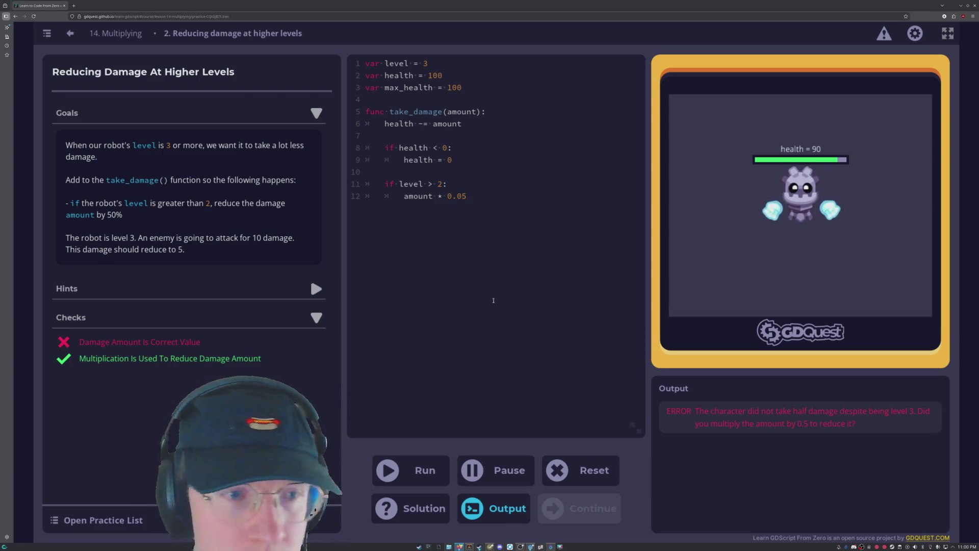
key(BackSpace)
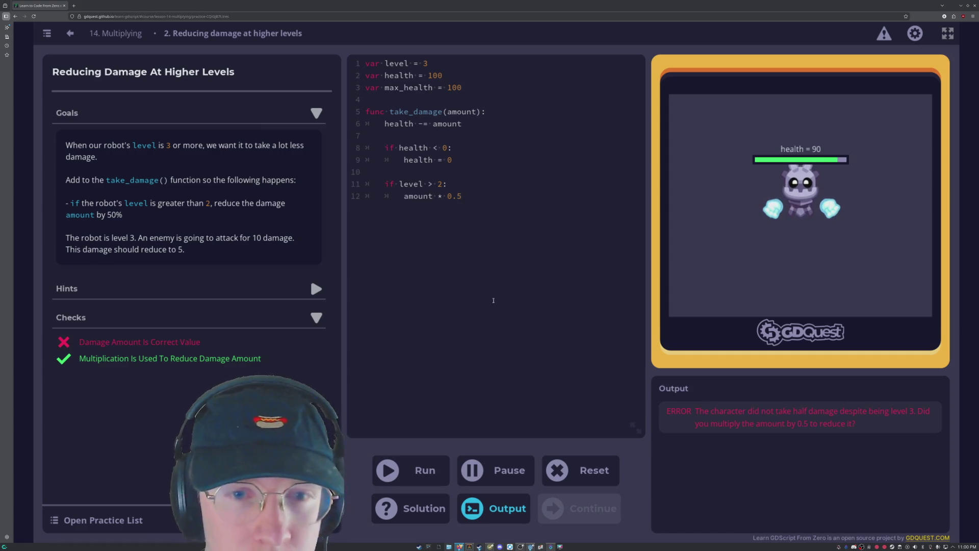
click(433, 478)
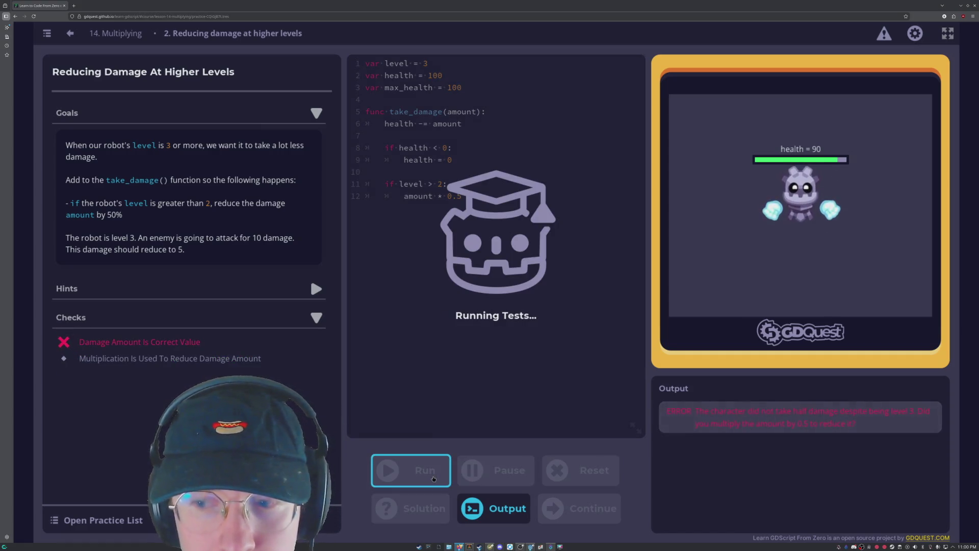
Expand the Hints list and read Hint 1 after the damage check fails at health 90.
click(469, 195)
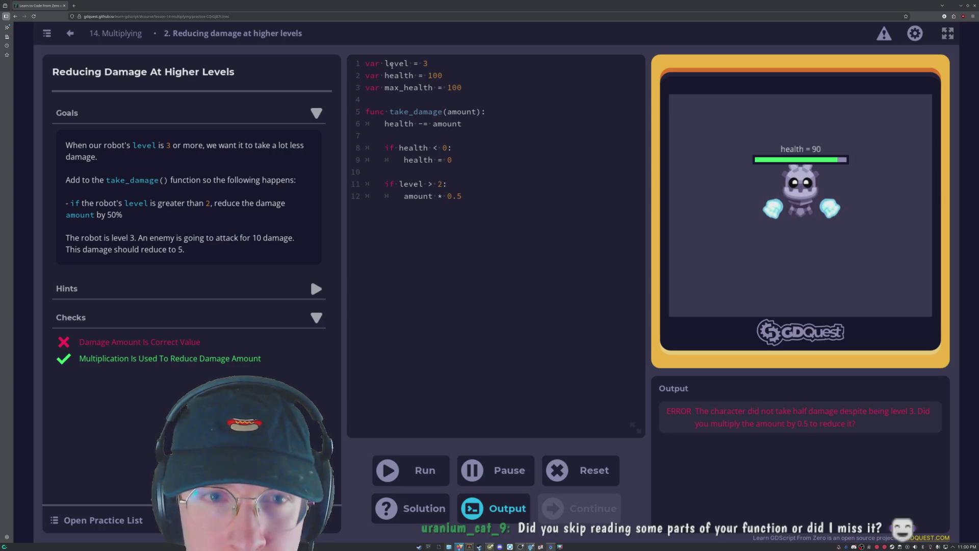
click(433, 184)
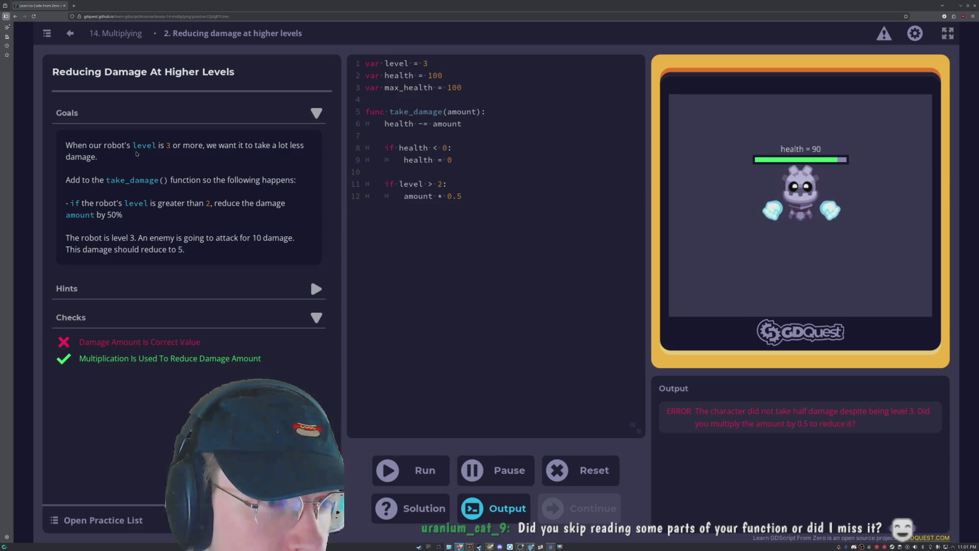
click(317, 289)
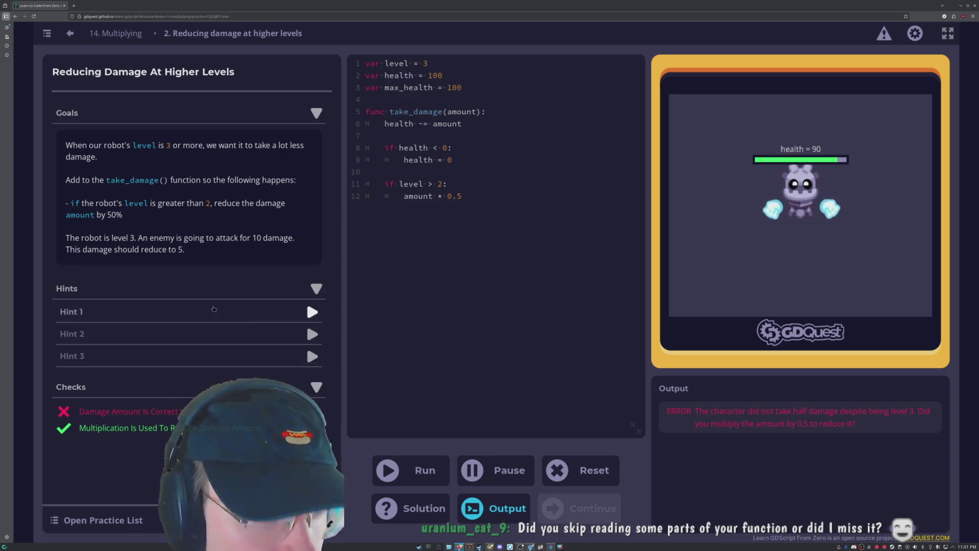
click(312, 312)
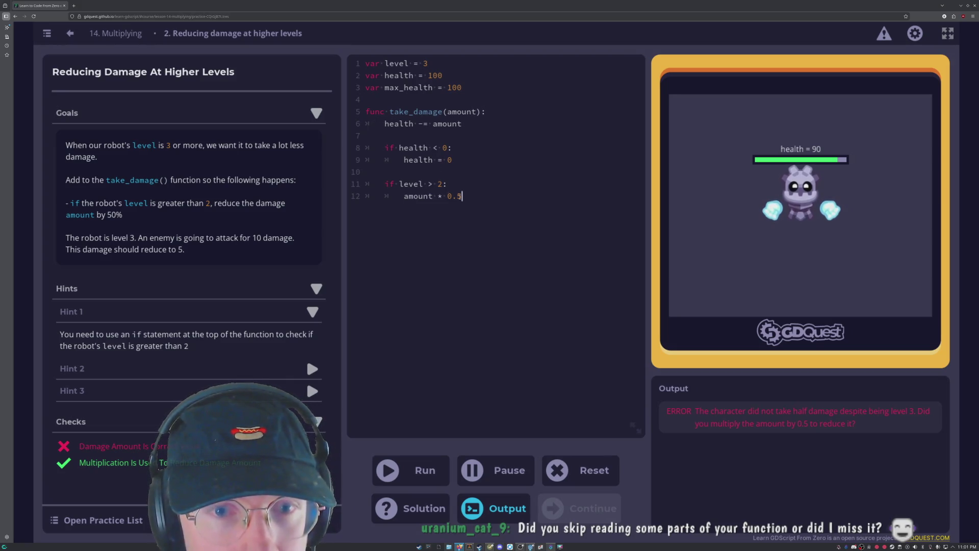
Move the if level > 2 block above health -= amount, leave a blank line, and rerun.
drag(463, 196, 363, 184)
key(ctrl+c)
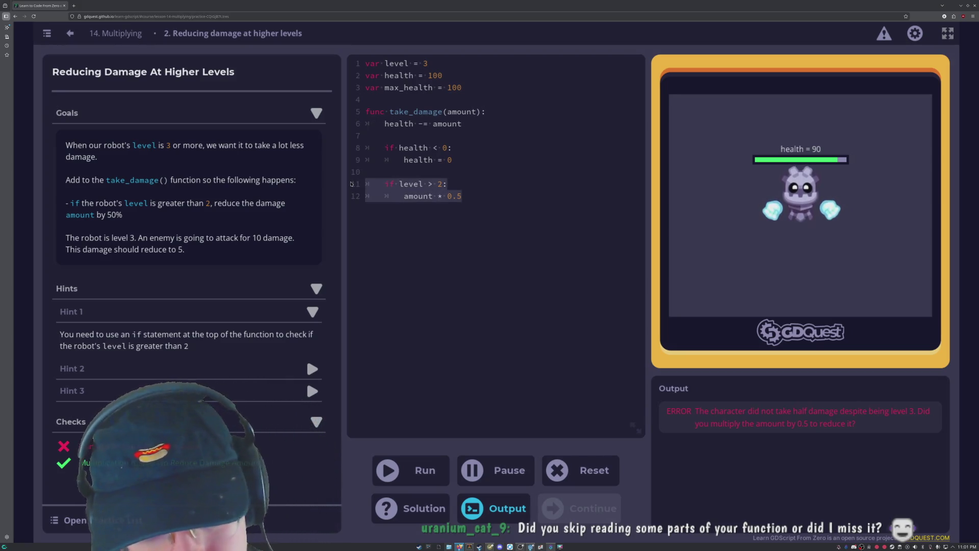
key(BackSpace)
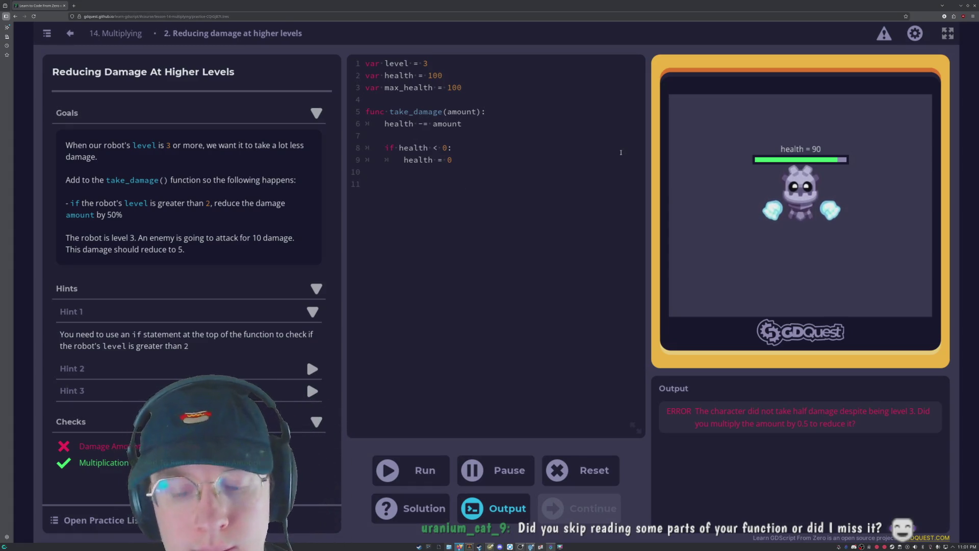
key(ctrl+v)
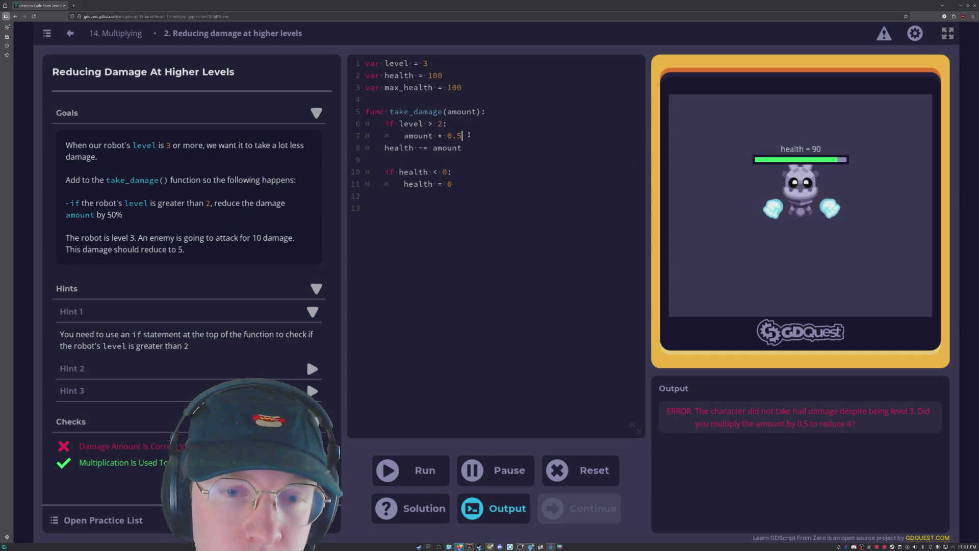
key(Return)
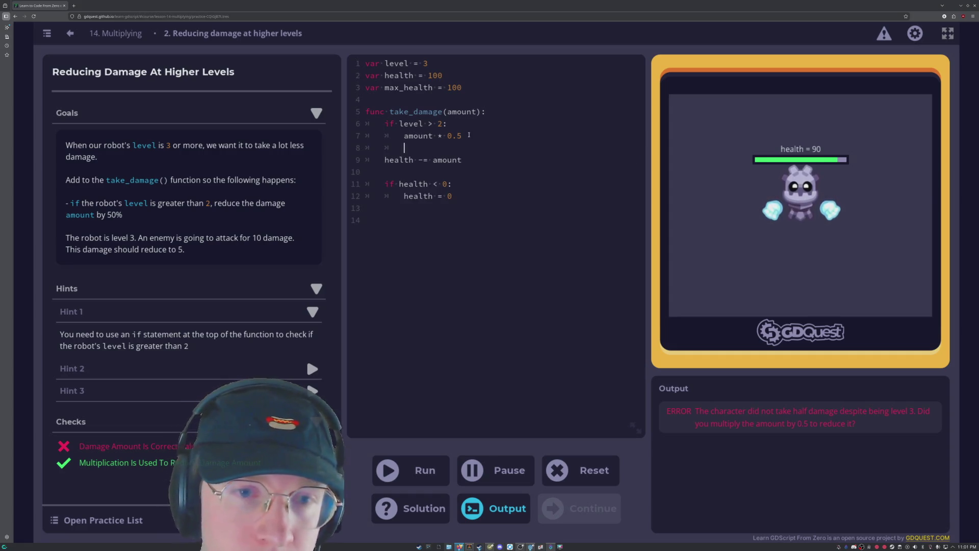
key(BackSpace)
key(BackSpace)
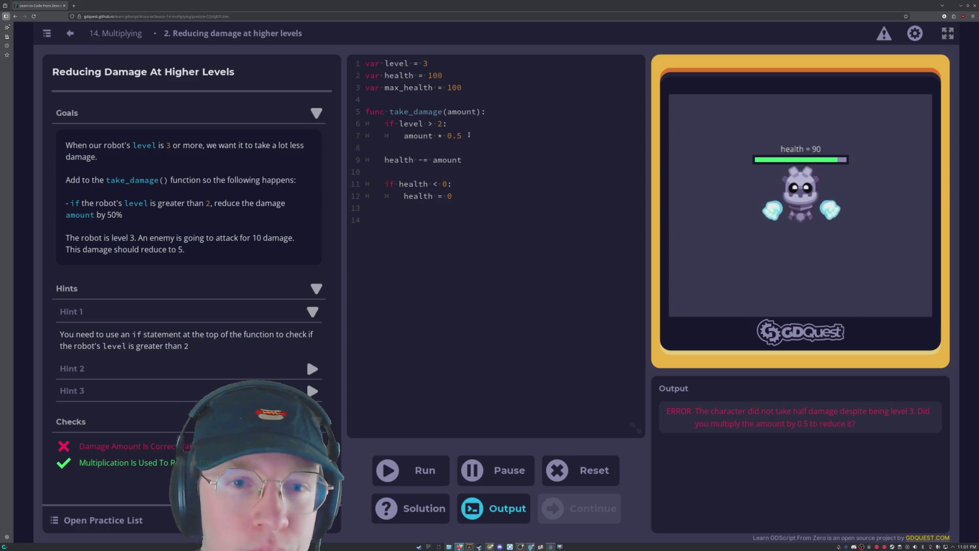
click(426, 472)
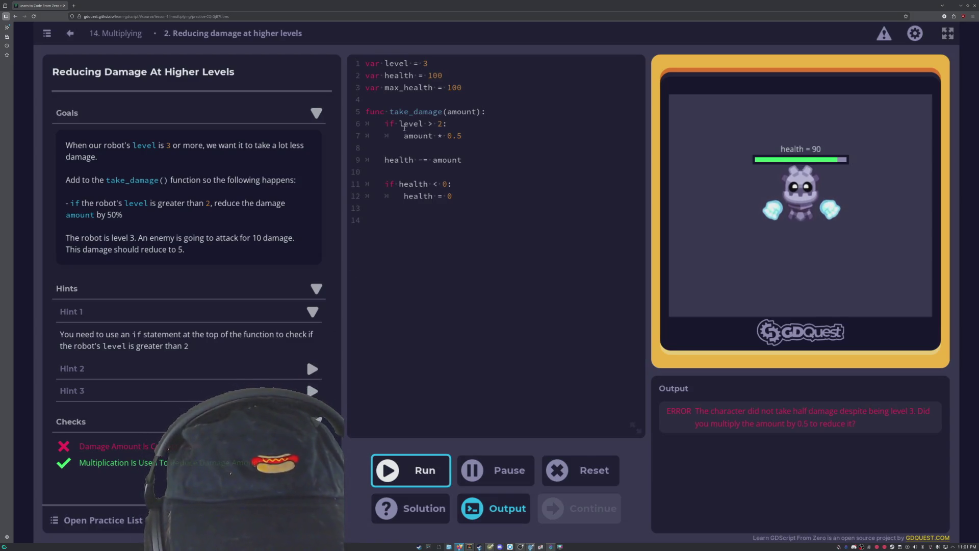
Inspect the condition, the amount * 0.5 line and the health -= amount line.
click(396, 124)
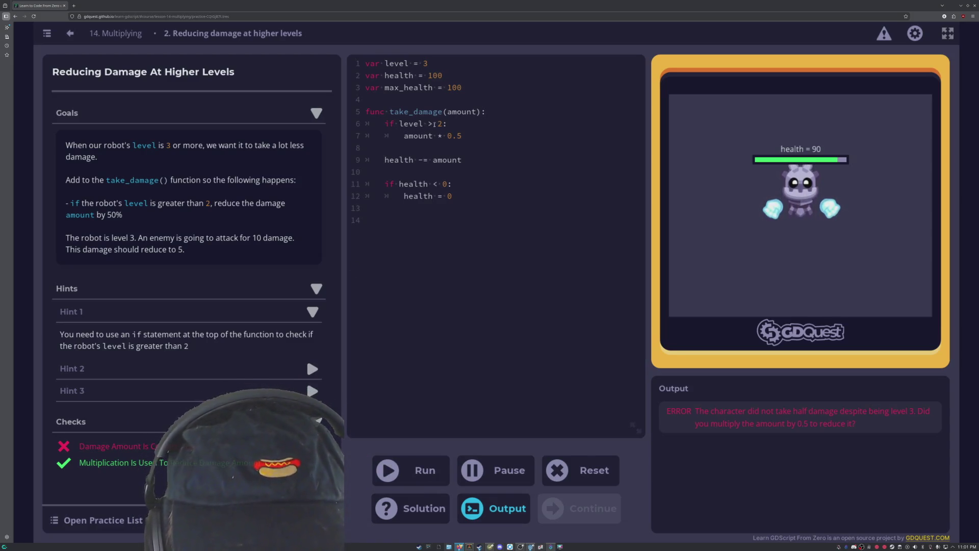
key(End)
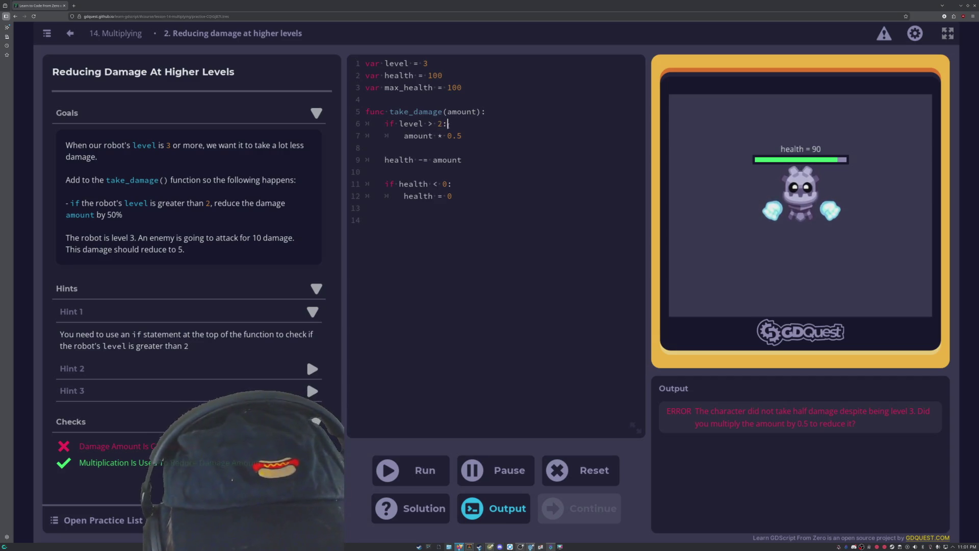
drag(404, 136, 463, 137)
click(442, 136)
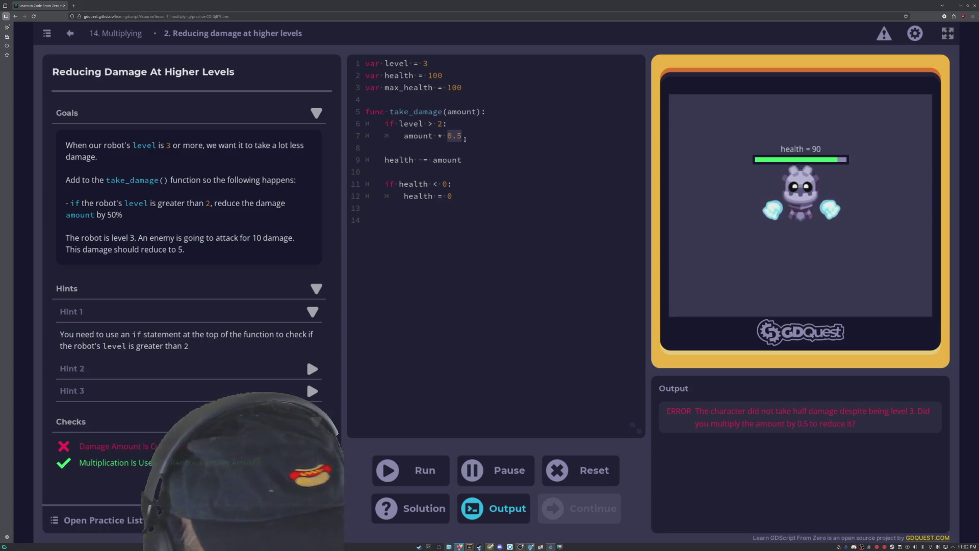
click(463, 136)
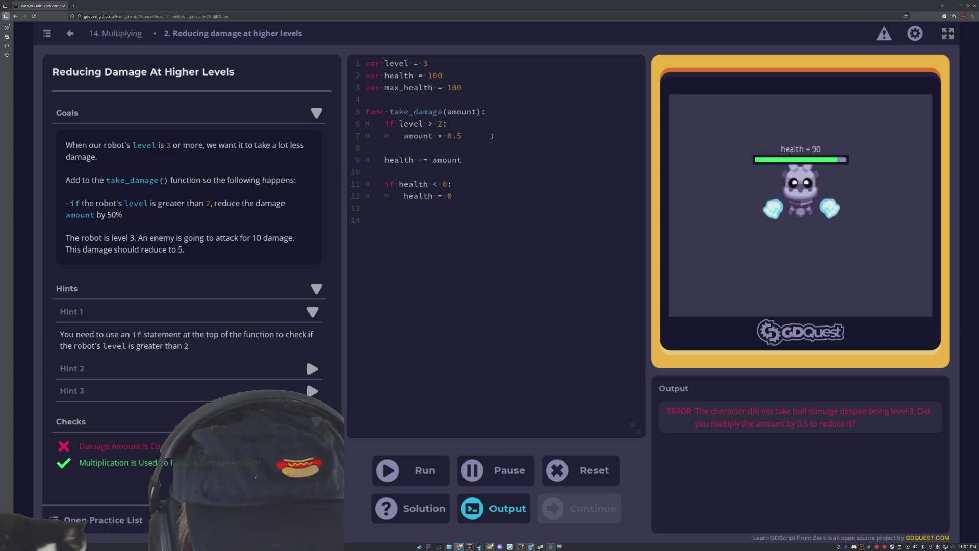
drag(385, 160, 462, 161)
click(421, 161)
click(460, 161)
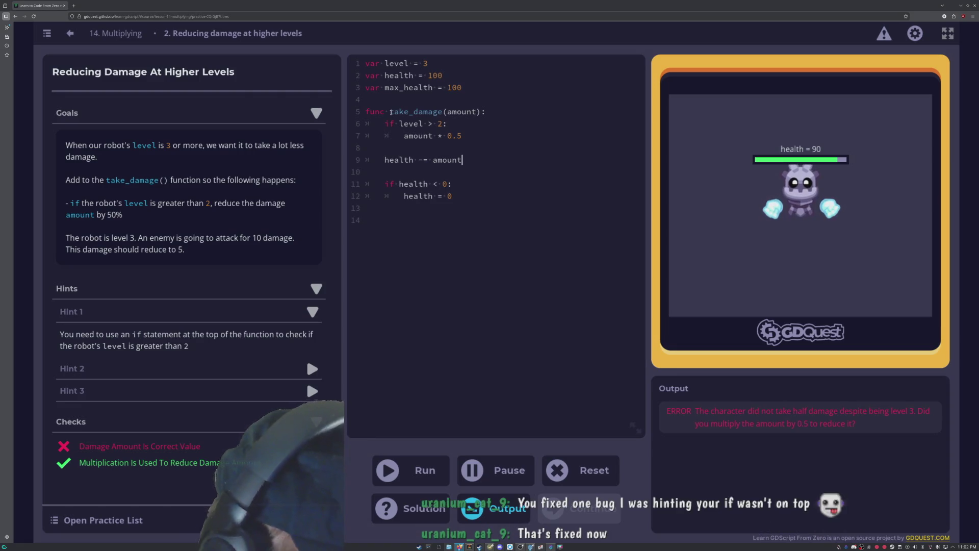
click(395, 123)
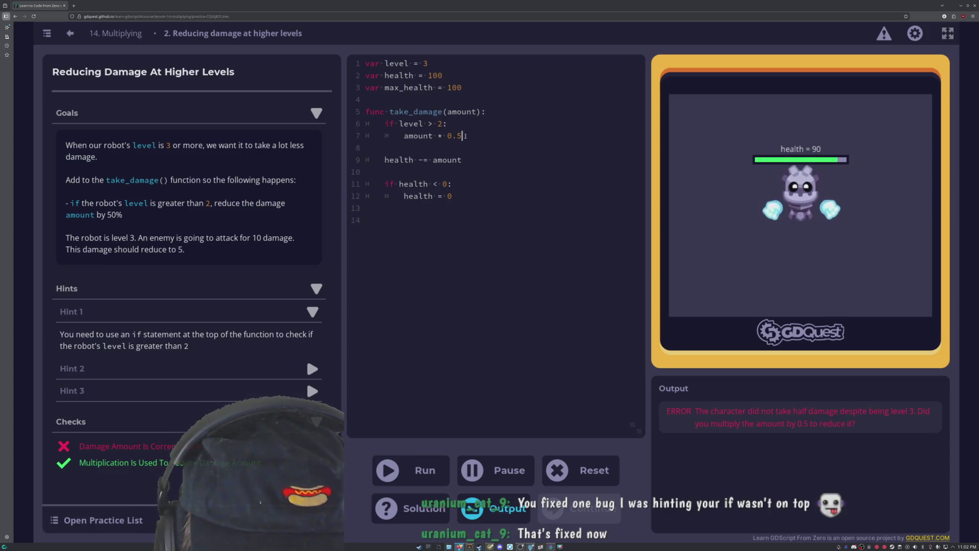
key(Down)
key(End)
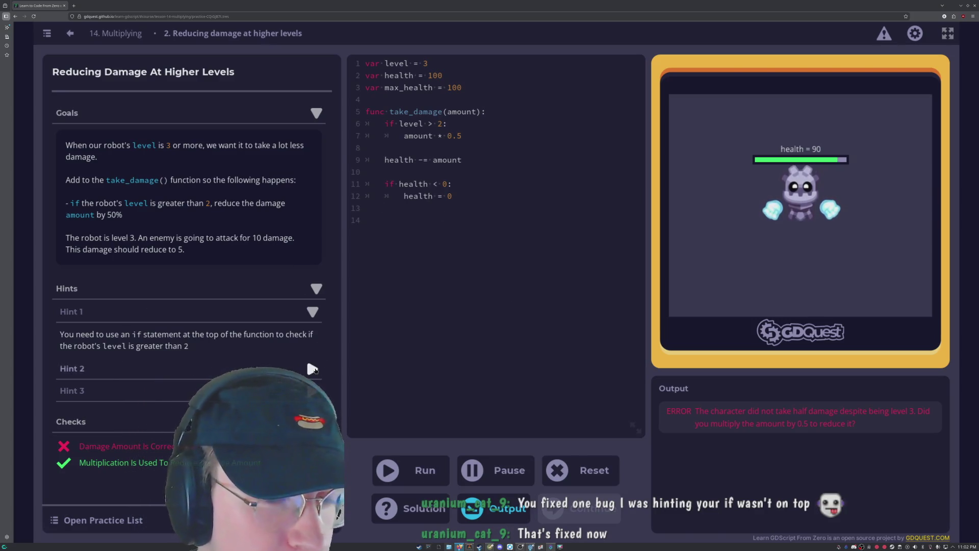
Expand Hints 2 and 3 and show the Suggested Solution using amount *= 0.5.
click(306, 355)
scroll(214, 390, down, 1)
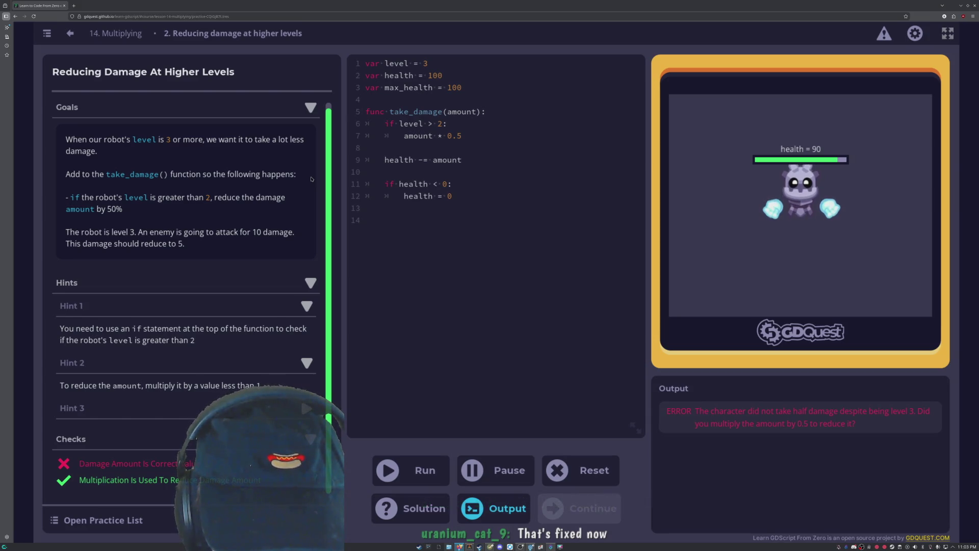
click(102, 408)
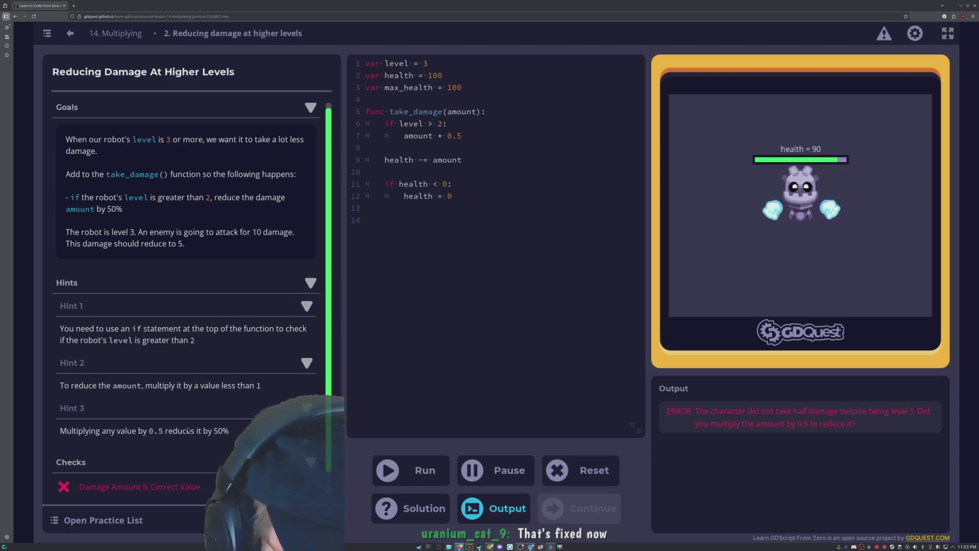
scroll(183, 430, down, 1)
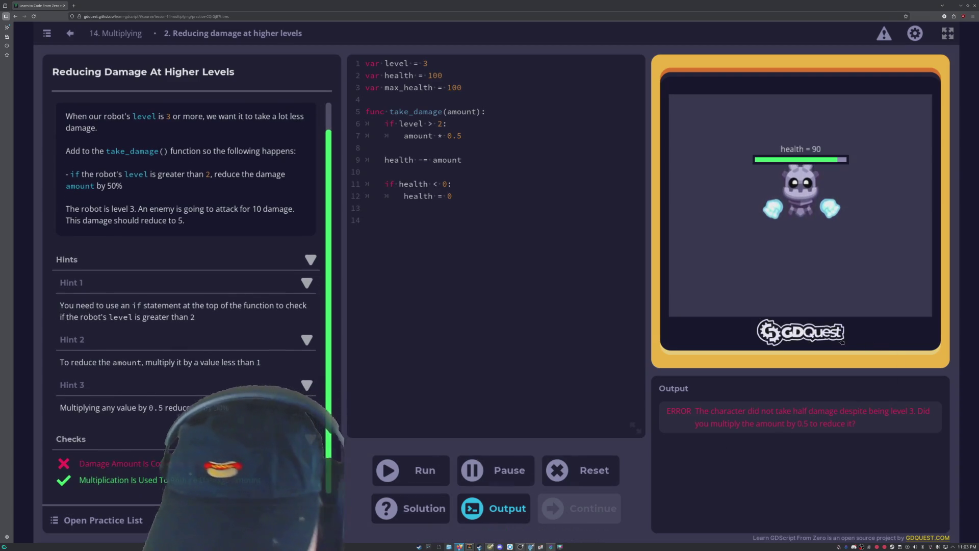
click(413, 509)
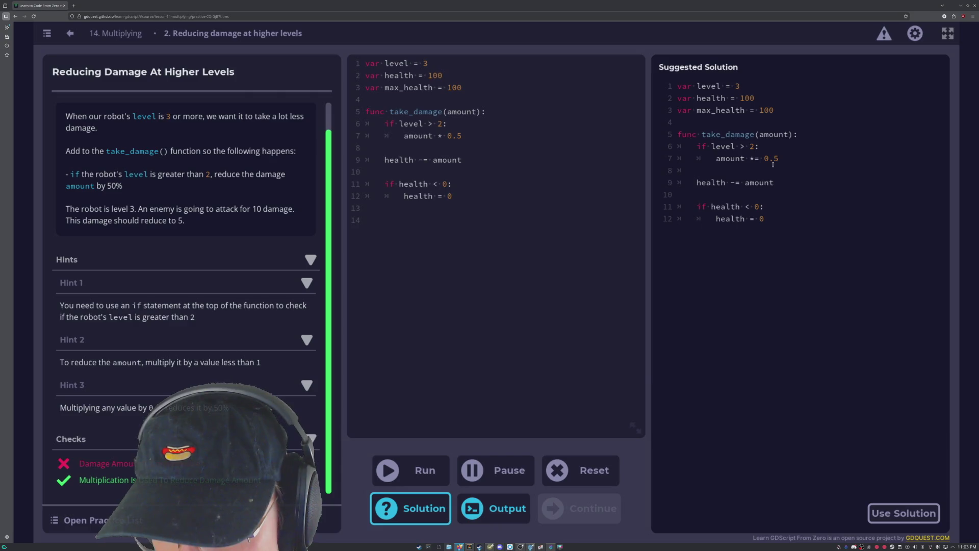
Change line 7 to amount *= 0.5 and run, passing both checks with health 95.
click(443, 136)
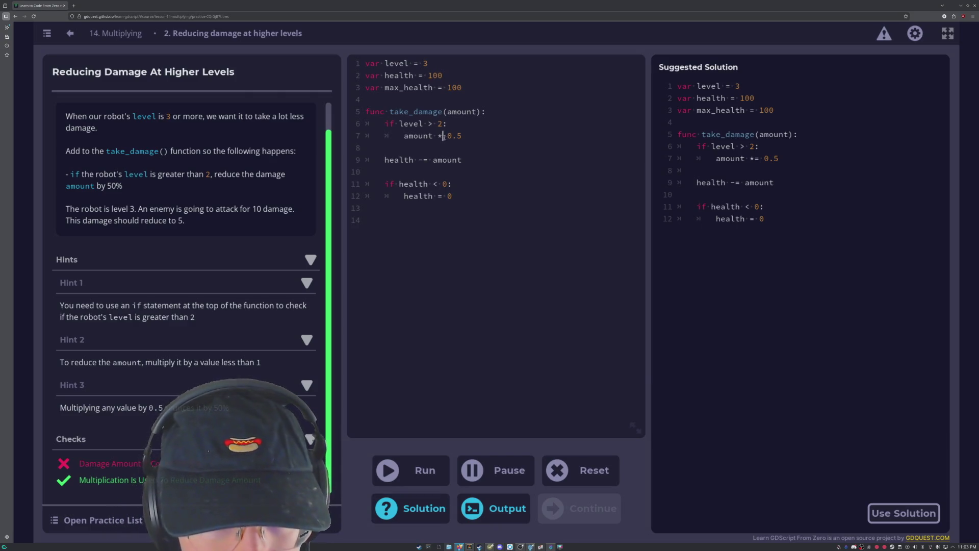
text(=)
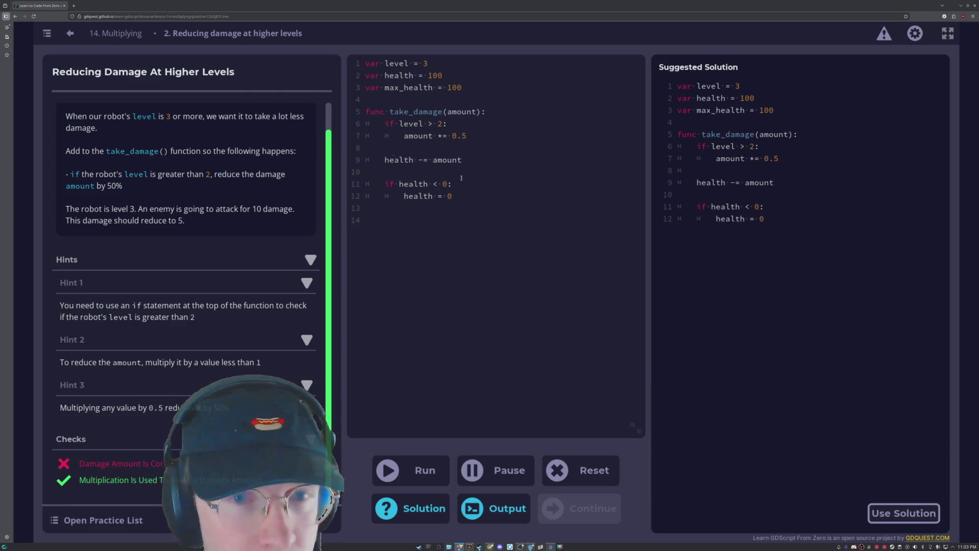
click(407, 469)
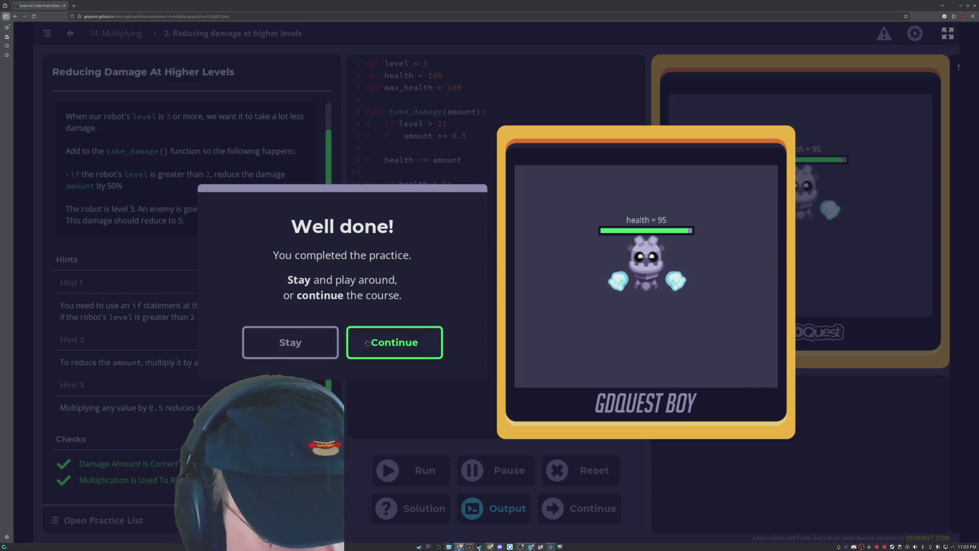
Stay on the completed practice, then open and close the lesson's Practice List.
click(275, 353)
click(109, 521)
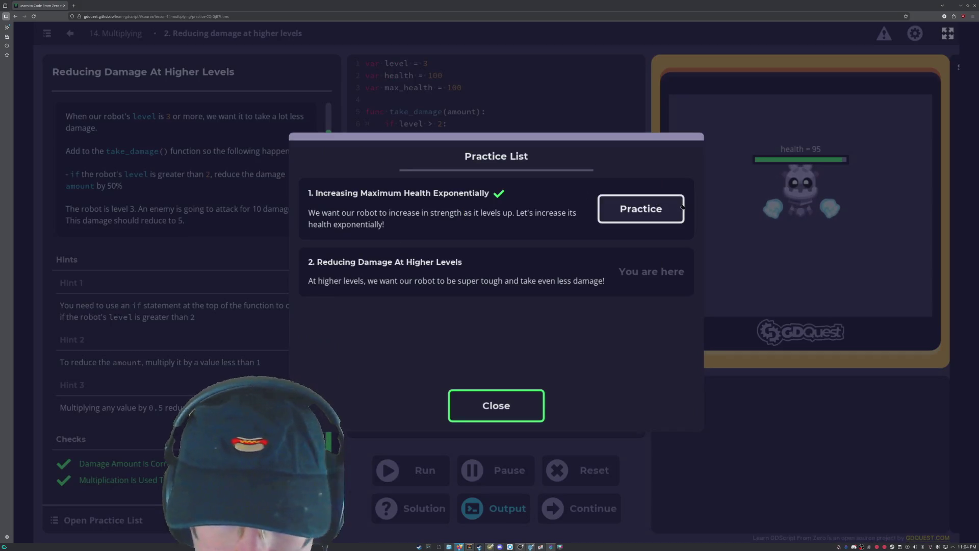
click(497, 406)
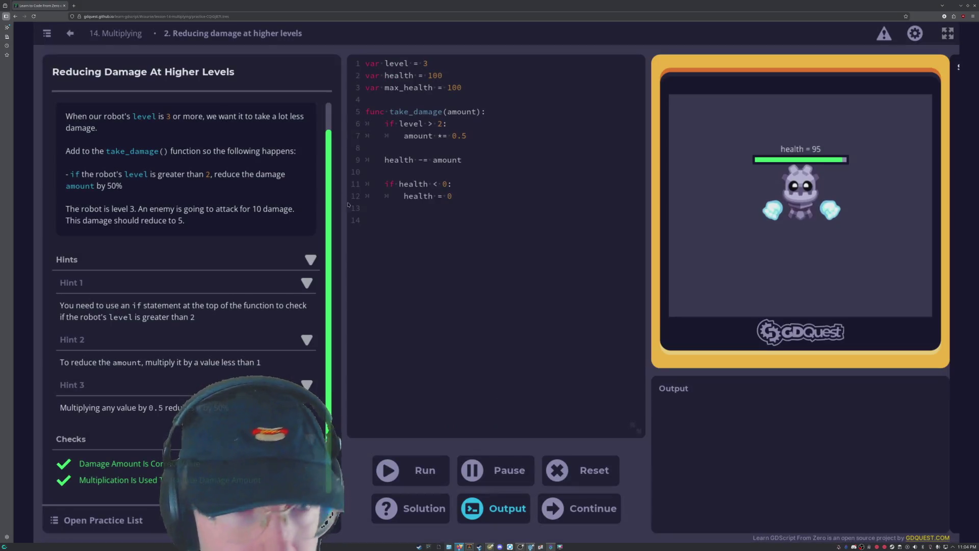
Return to the 14. Multiplying lesson and reopen the Reducing Damage At Higher Levels practice.
click(126, 33)
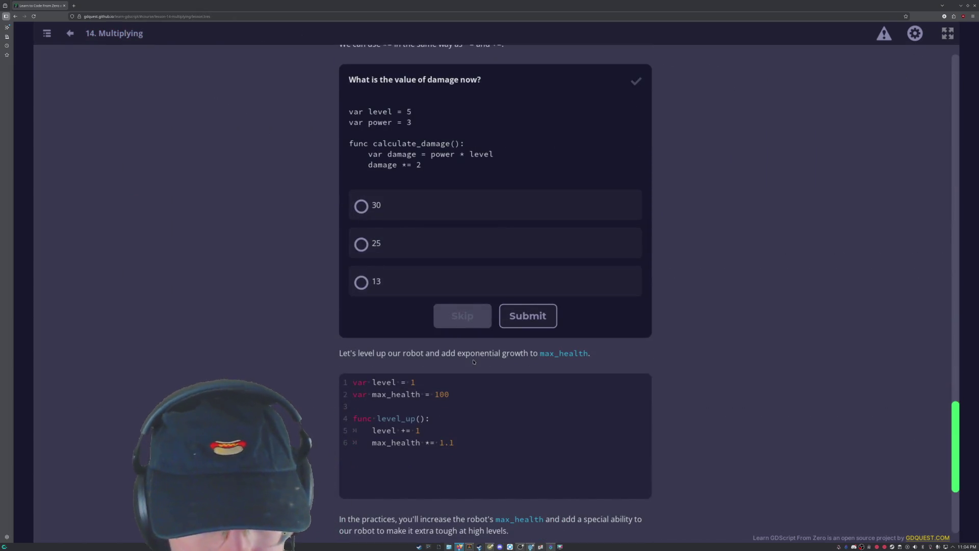
scroll(443, 352, down, 2)
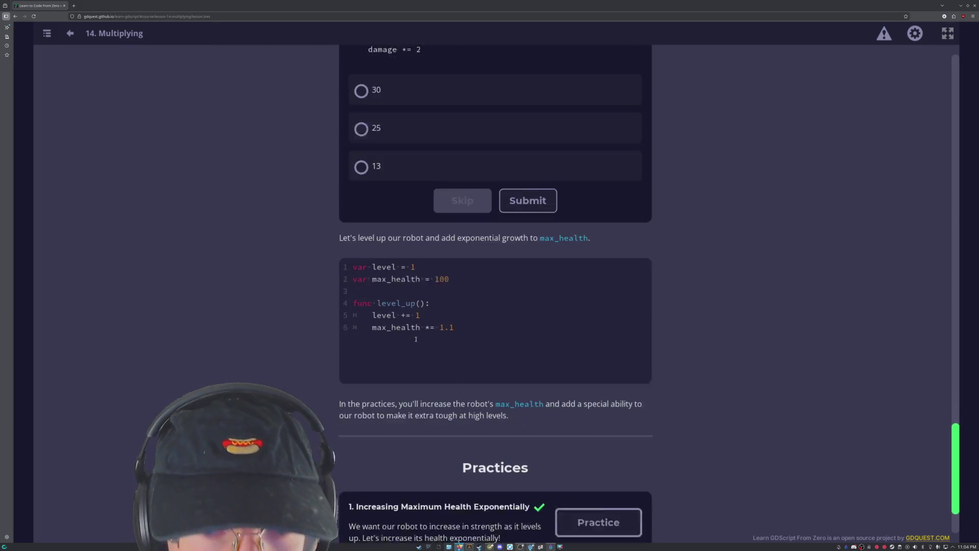
scroll(416, 338, down, 1)
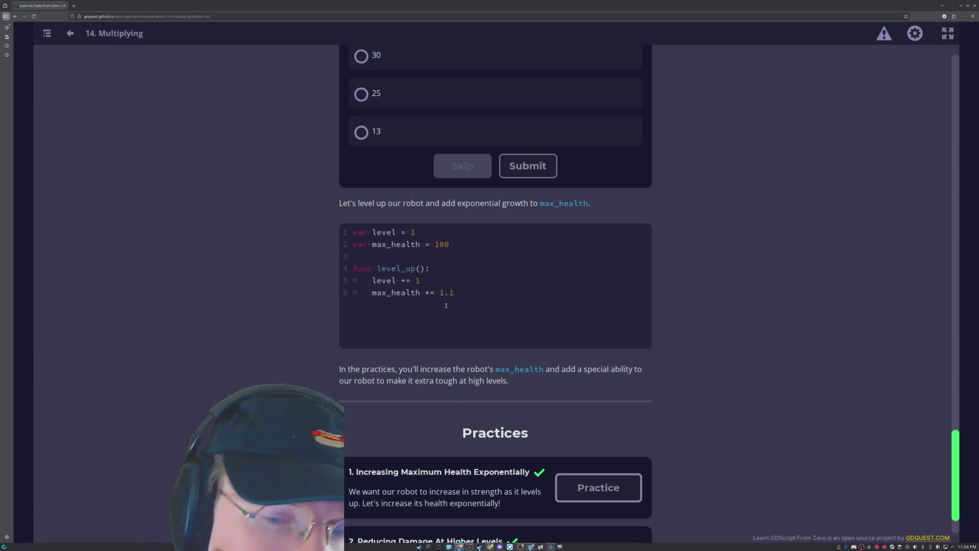
scroll(541, 205, up, 1)
scroll(555, 350, down, 2)
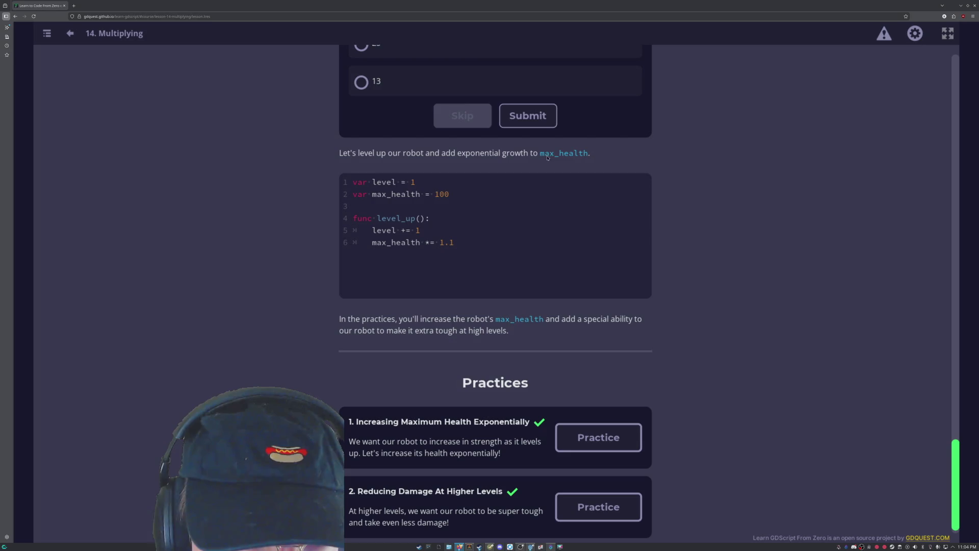
scroll(360, 390, down, 1)
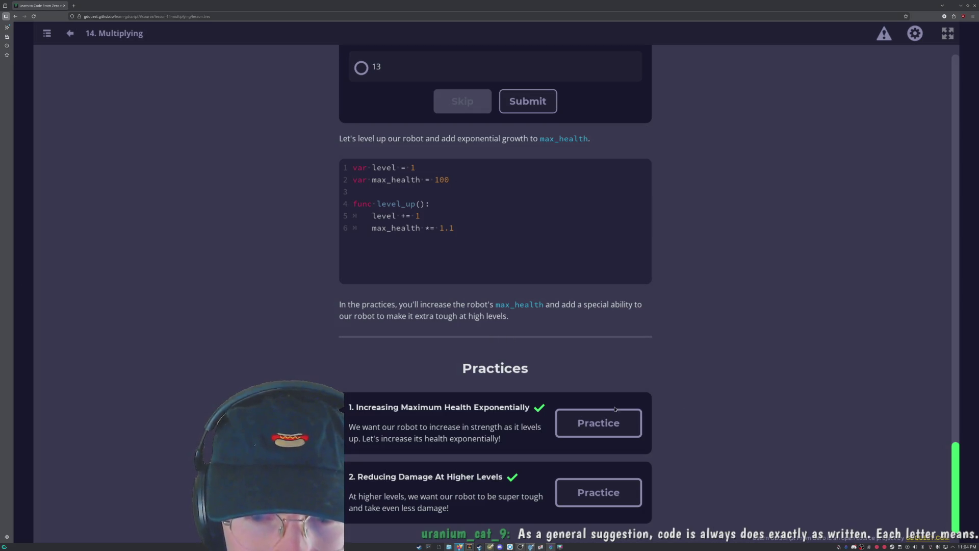
click(598, 491)
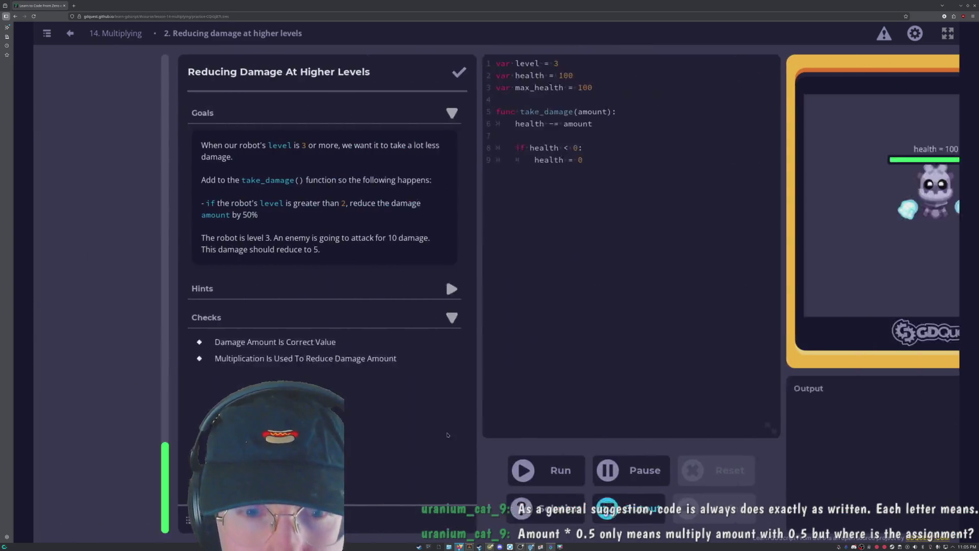
Insert 'if level > 2:' as the first line of take_damage().
click(549, 270)
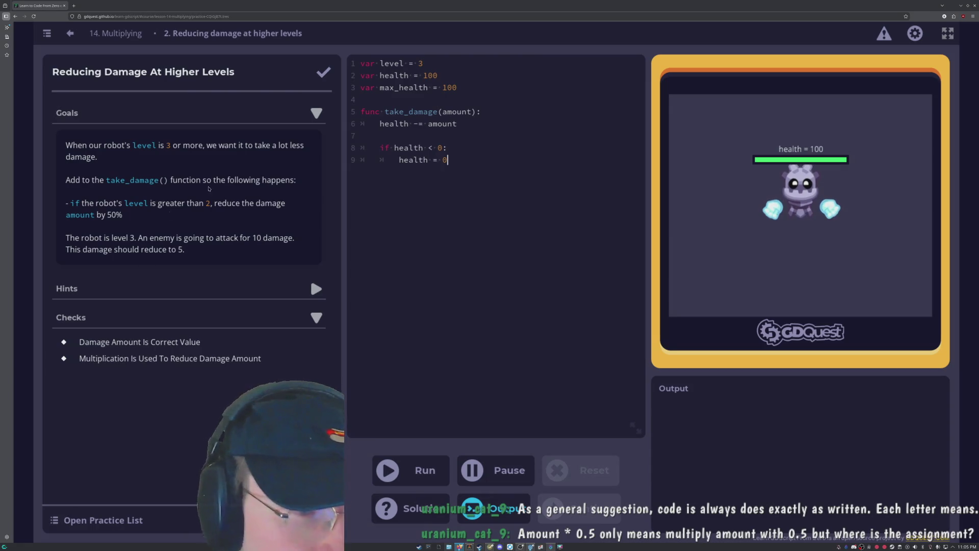
click(467, 123)
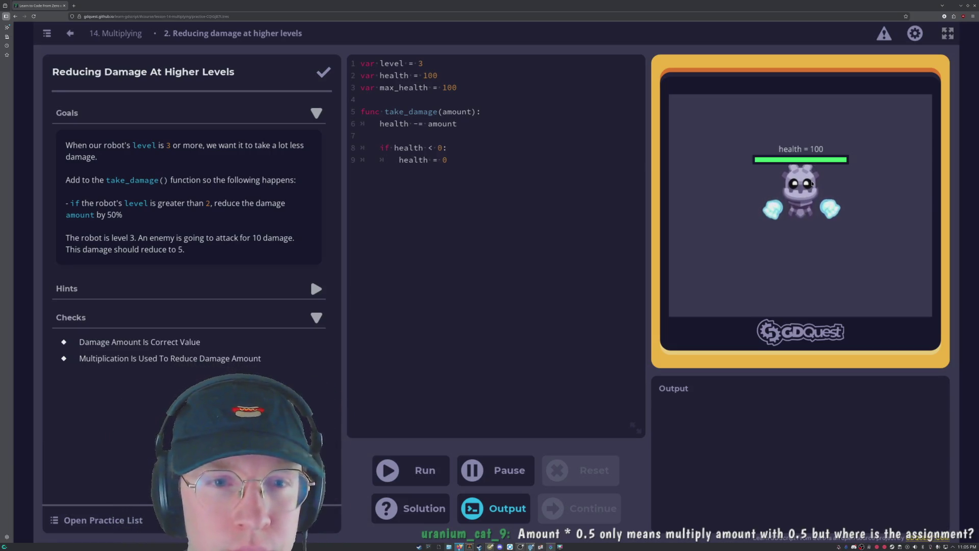
key(Up)
key(Right)
key(Right)
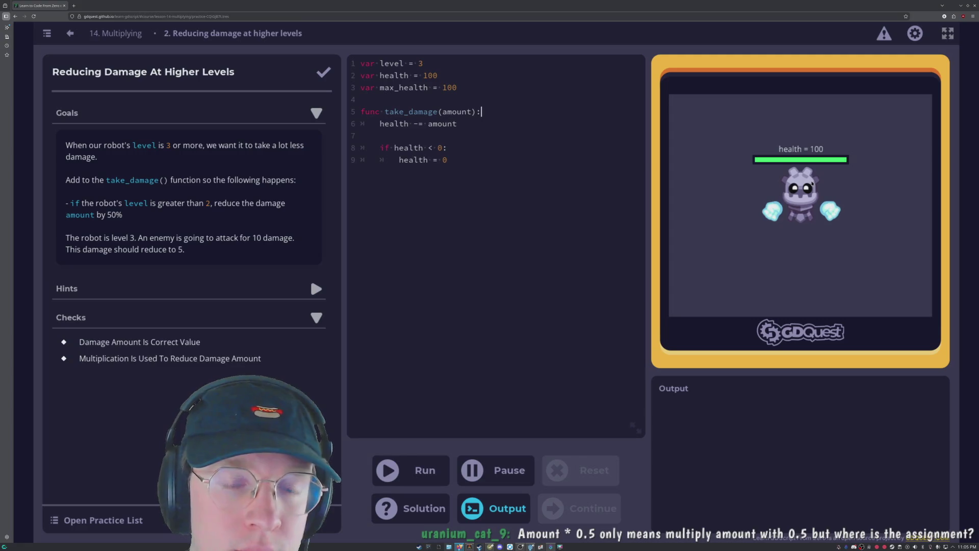
key(Return)
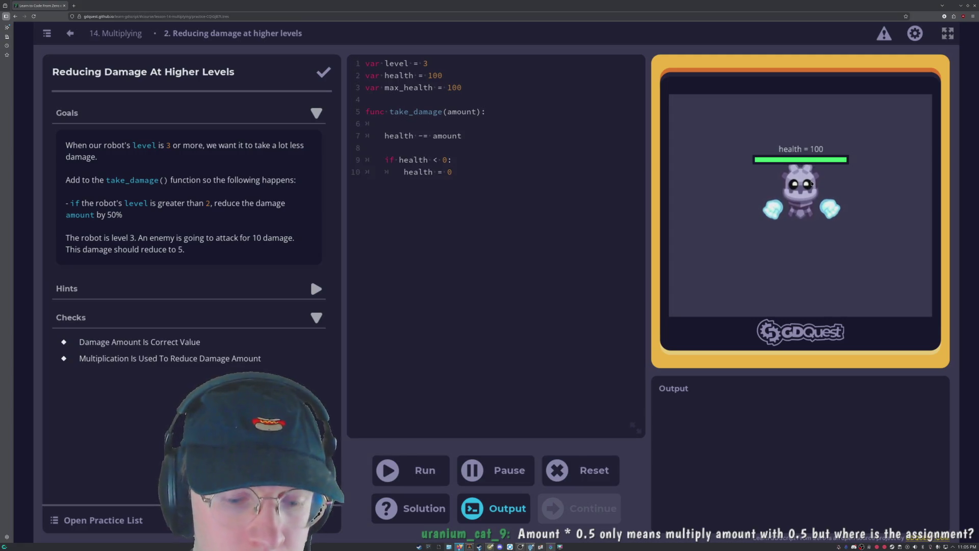
text(if )
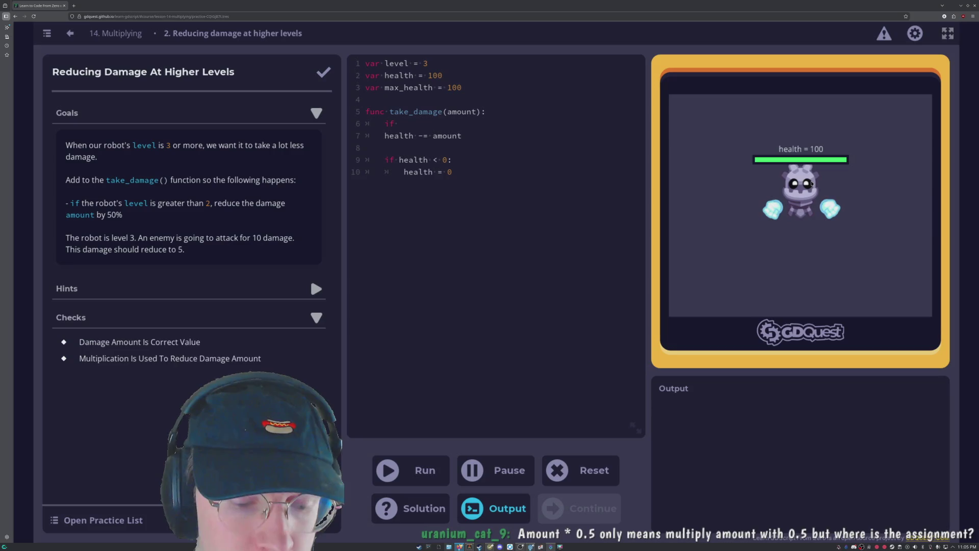
text(le)
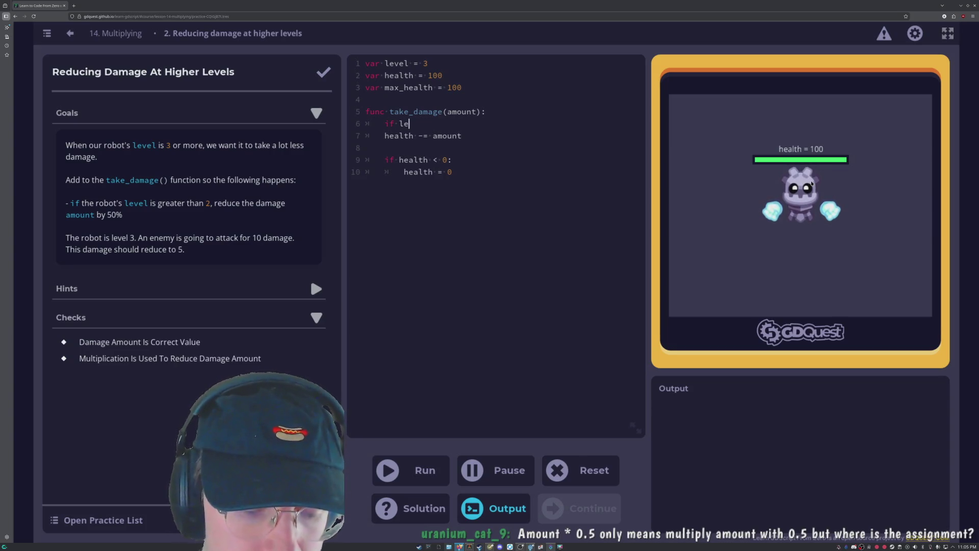
text(vel >)
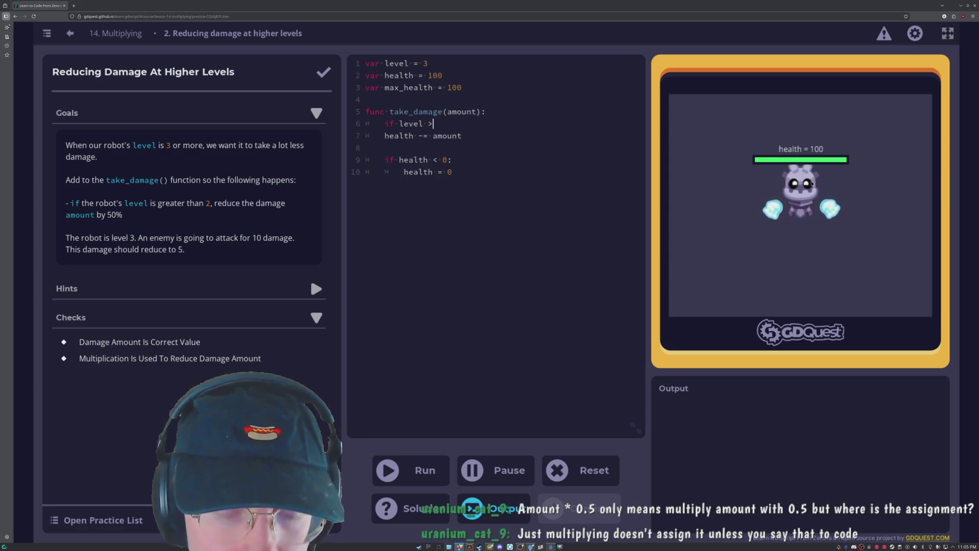
text( 2:)
Add an indented 'amount *= 0.5' under the condition and run the practice checks.
key(Return)
text(h)
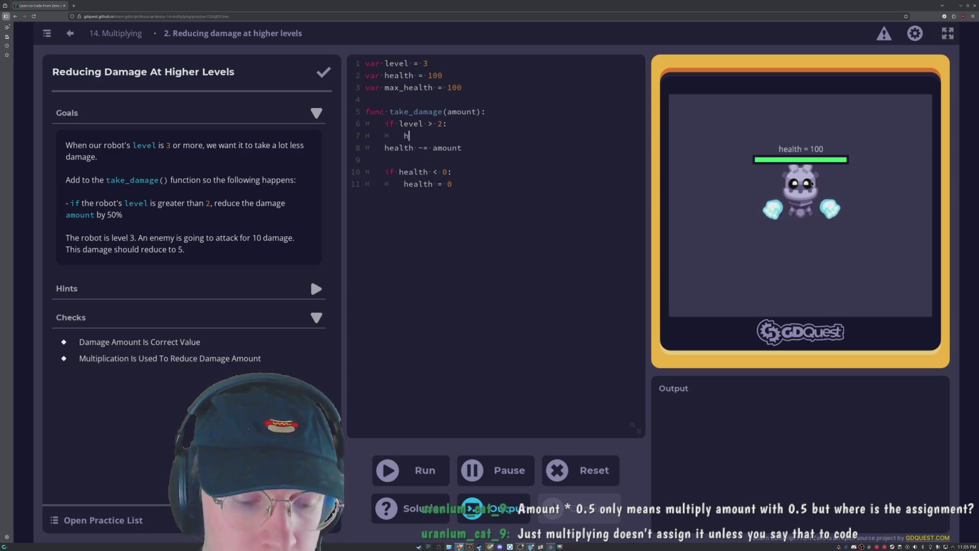
key(BackSpace)
text(amount)
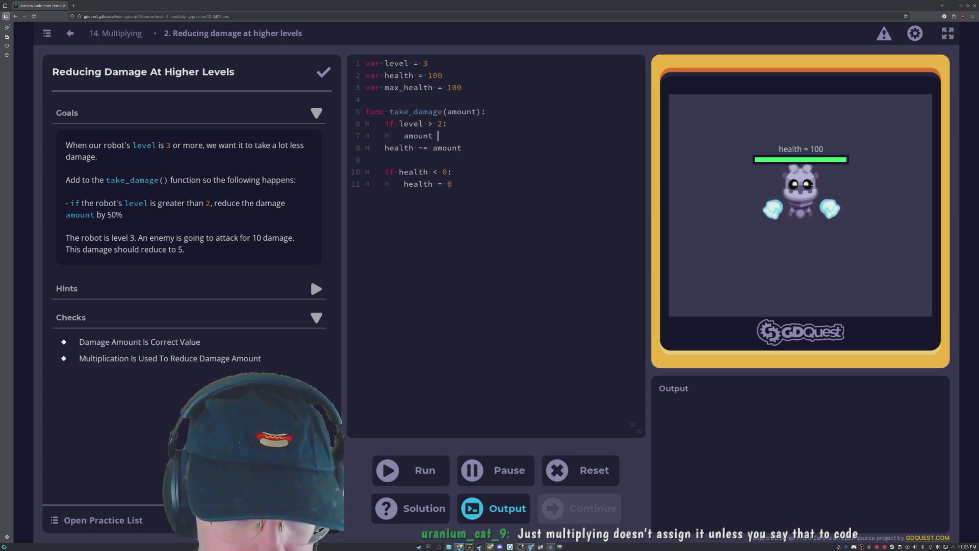
text(*= )
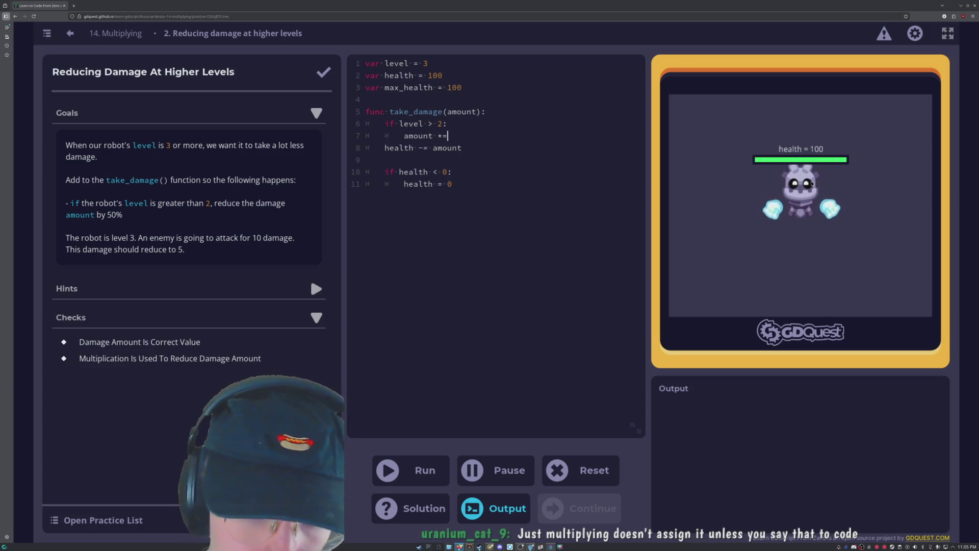
text(0.05)
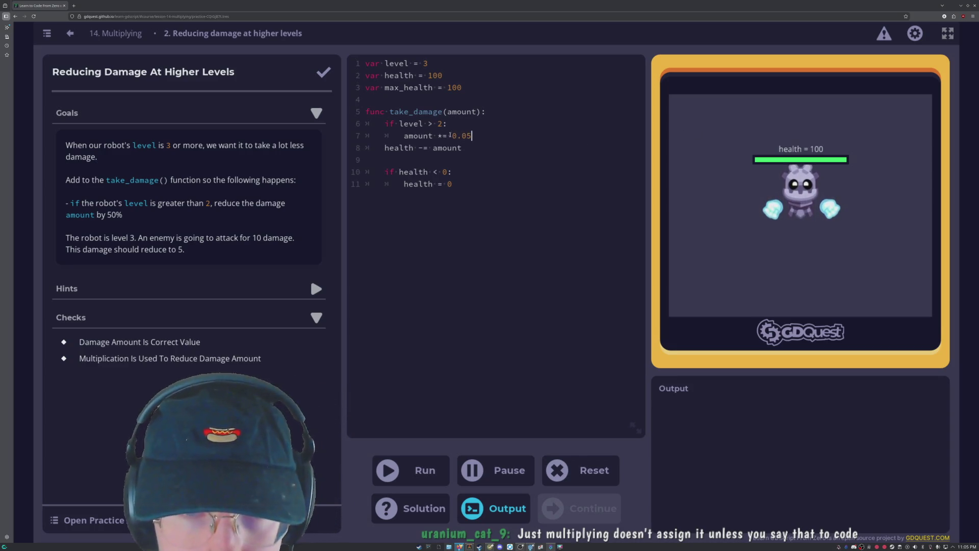
key(BackSpace)
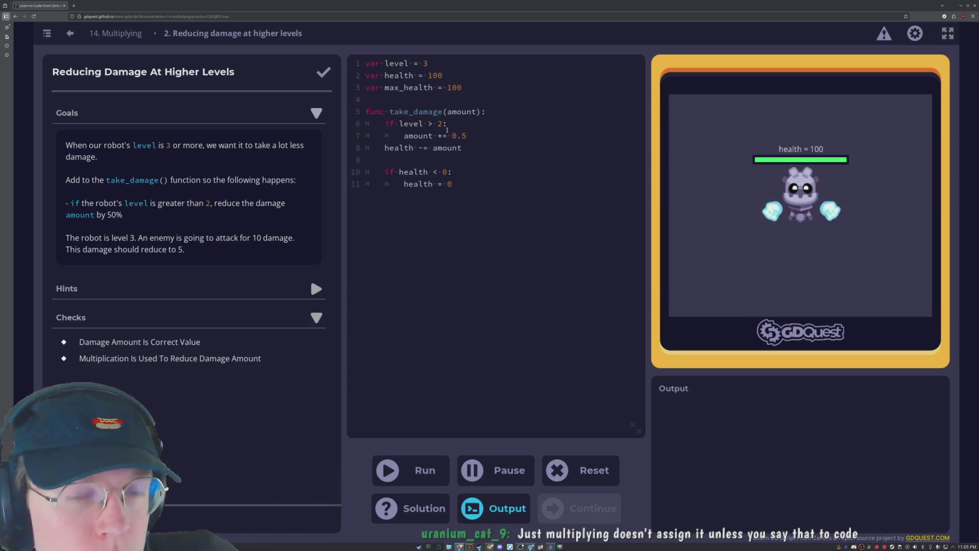
click(442, 136)
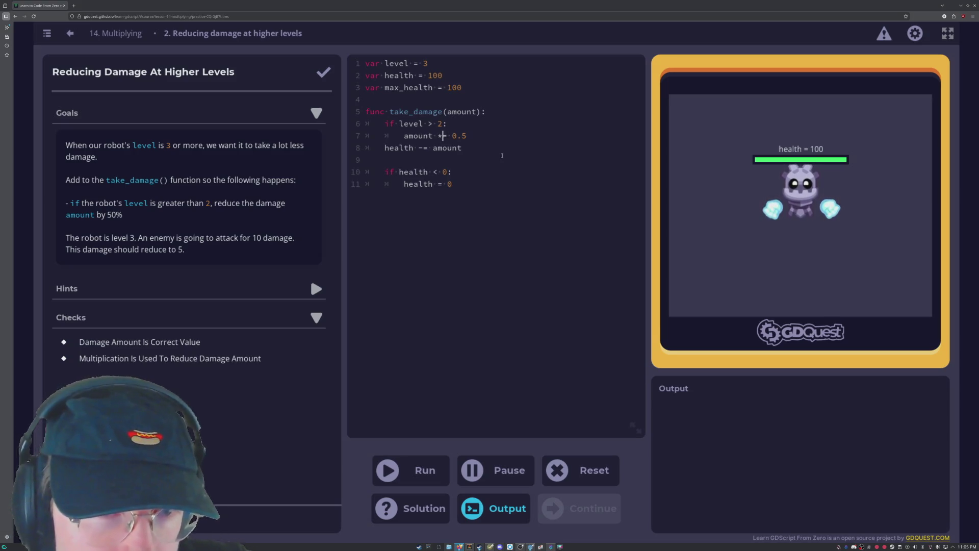
key(ctrl+Return)
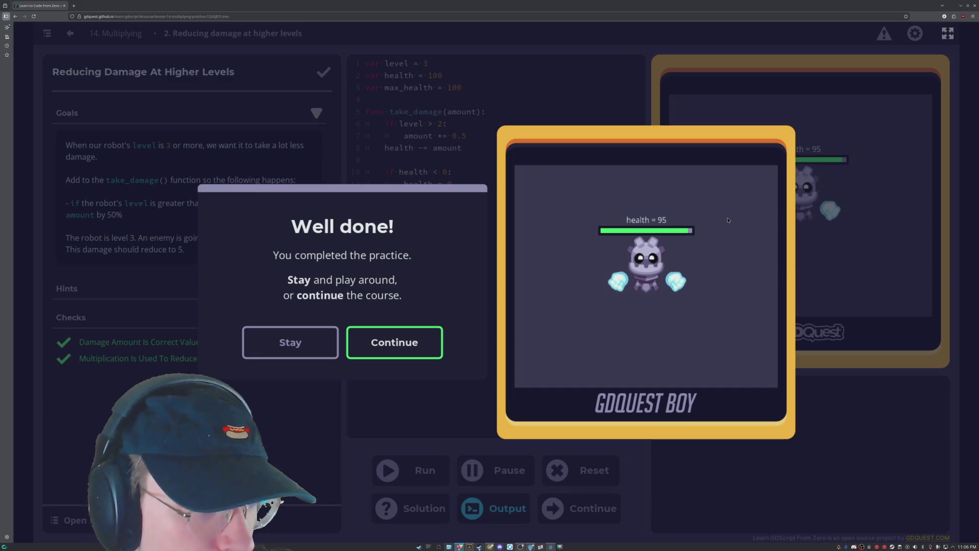
Continue past 'Well done!' and 'Lesson complete!' into lesson 15, 2D Vectors.
click(375, 342)
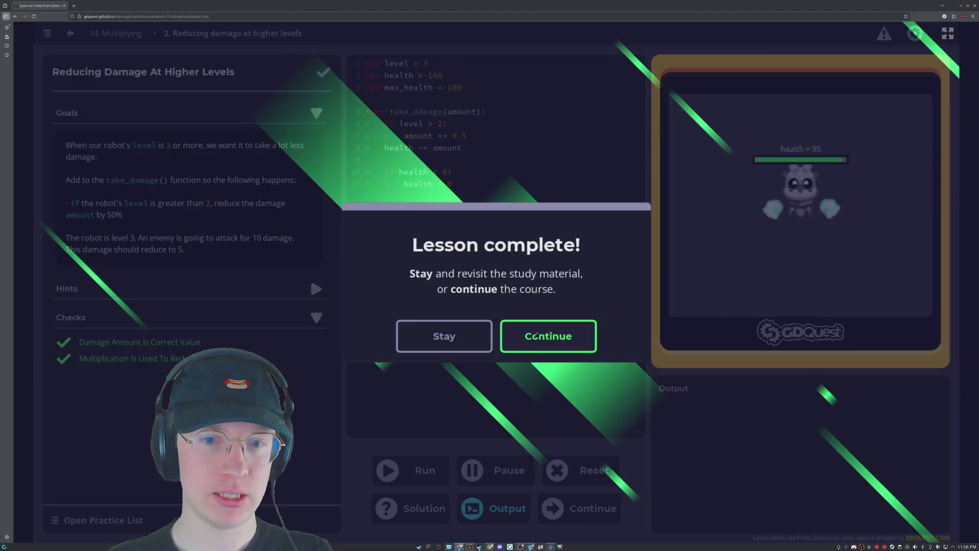
click(537, 335)
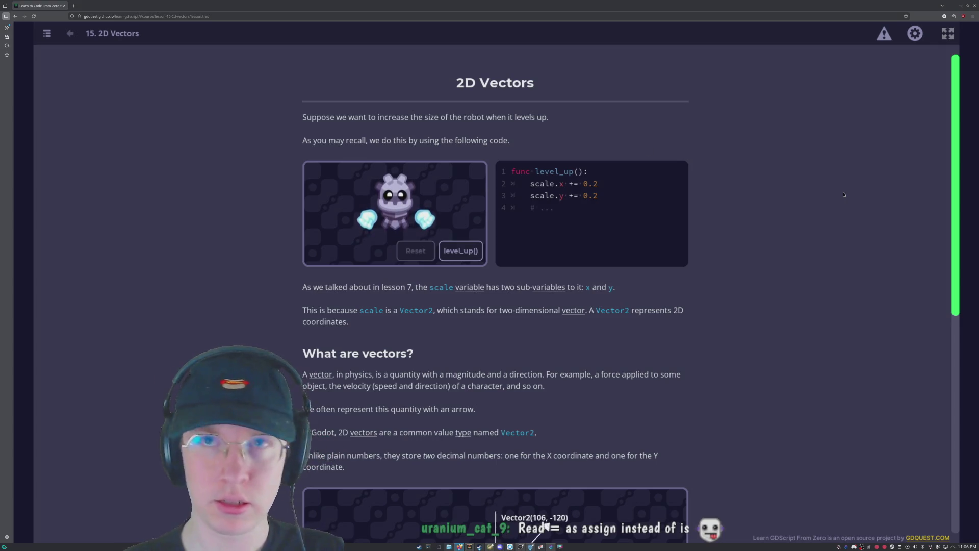
scroll(587, 147, down, 2)
scroll(559, 144, up, 1)
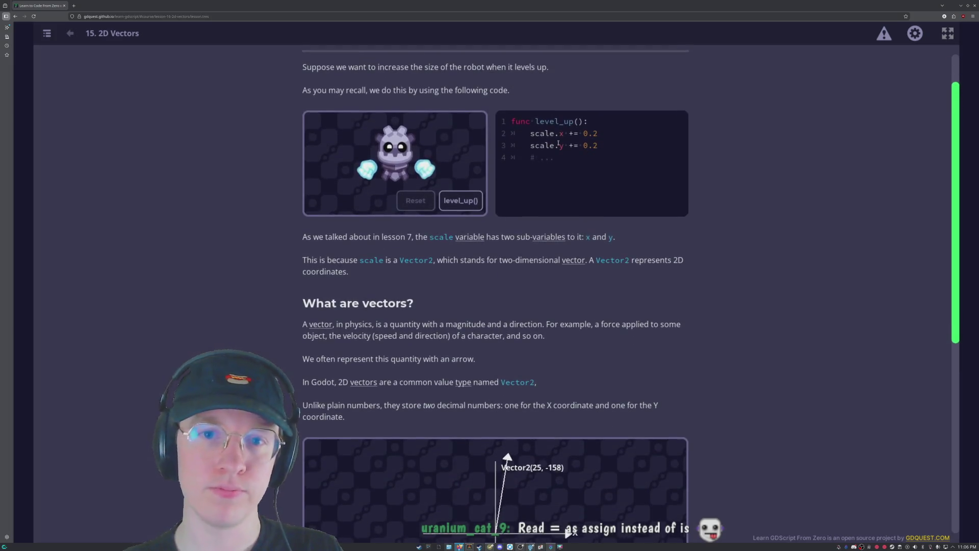
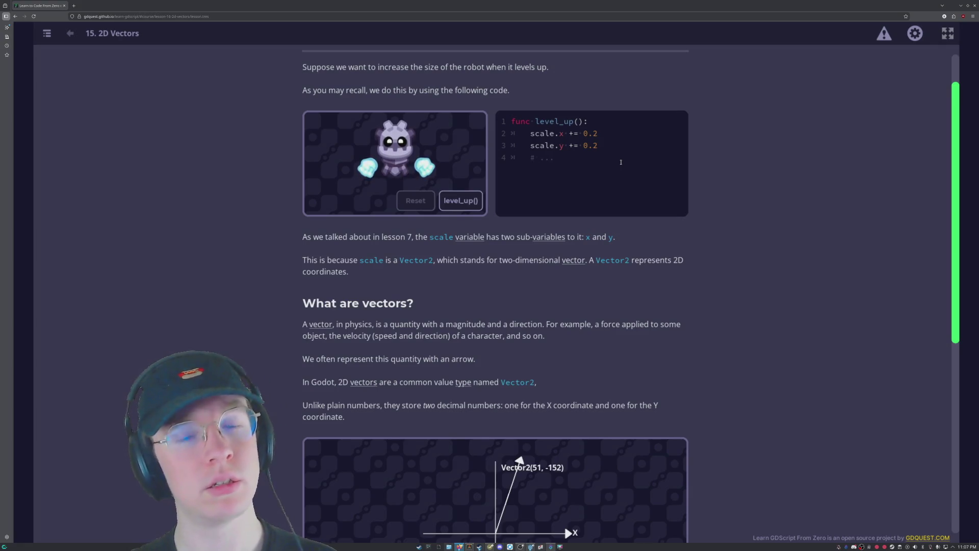
Scroll down the 2D Vectors lesson past the arrow demo to the vectors quiz.
scroll(543, 216, down, 2)
scroll(589, 147, up, 2)
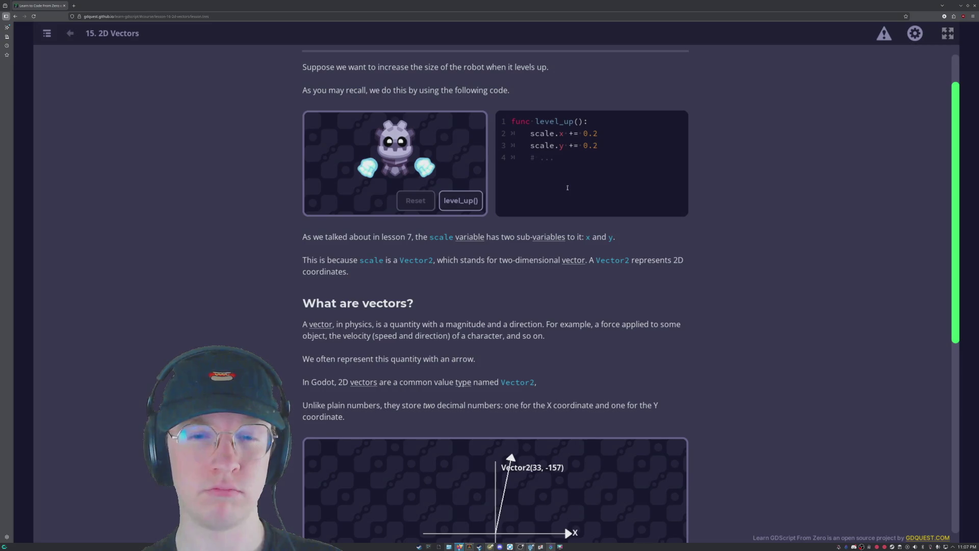
scroll(582, 199, down, 7)
scroll(693, 301, up, 5)
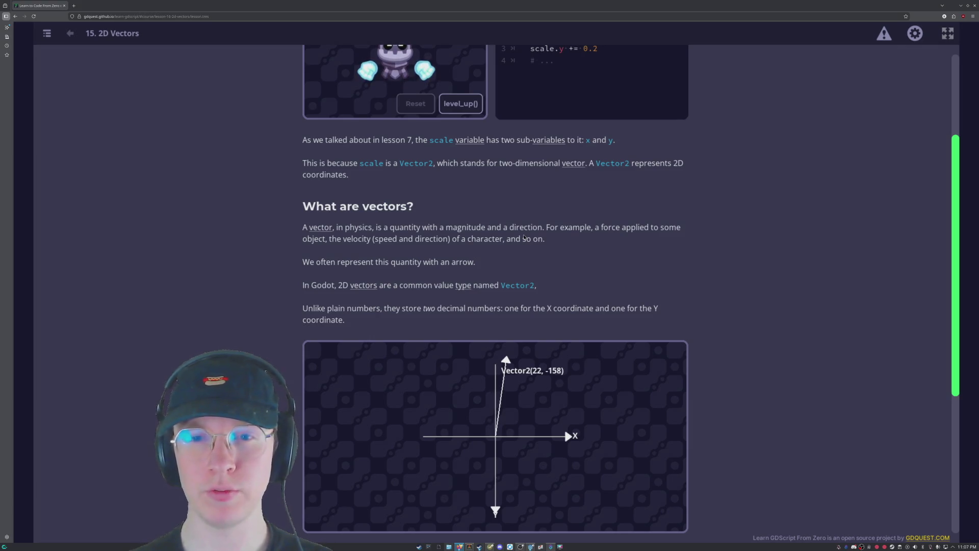
scroll(455, 318, down, 2)
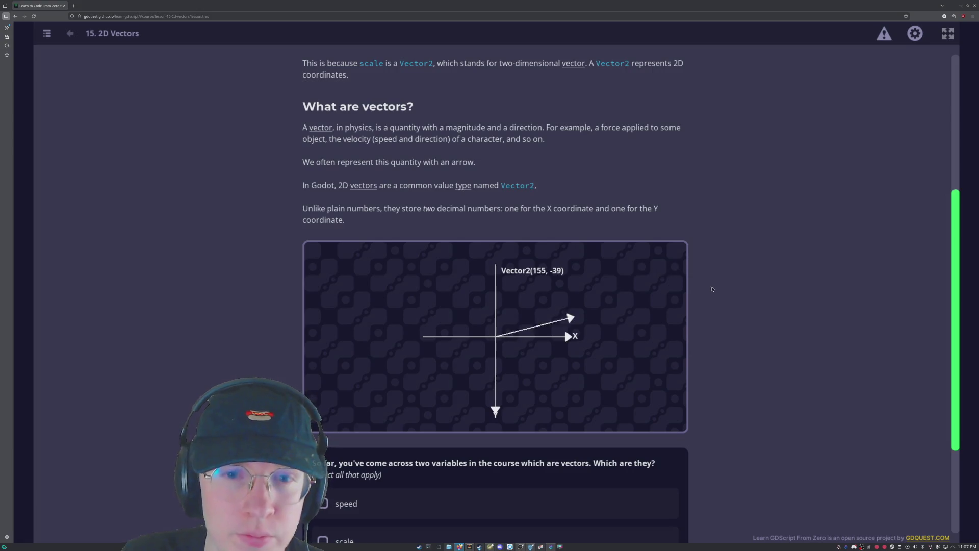
scroll(408, 357, down, 2)
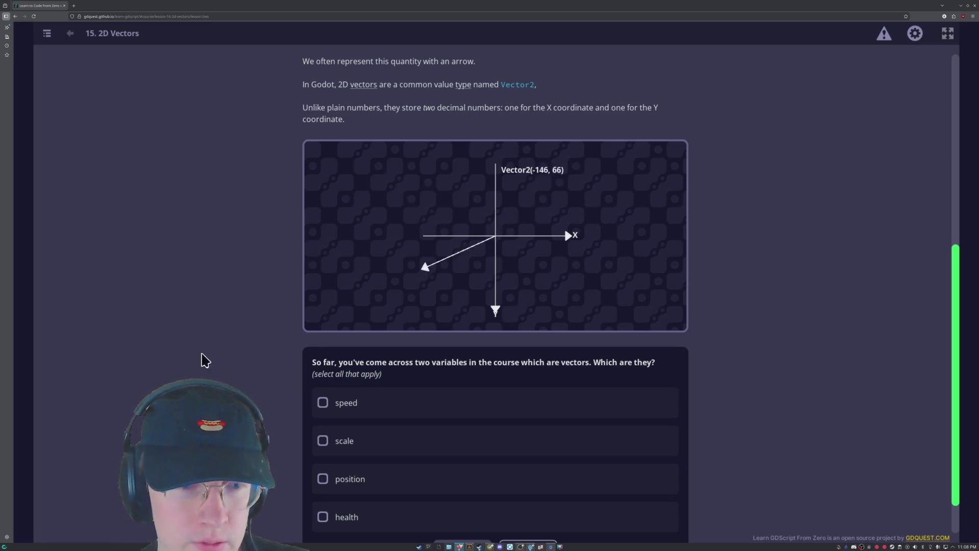
Answer the vectors quiz with scale and position, submit it, and move on to the turtle demo.
scroll(234, 290, down, 1)
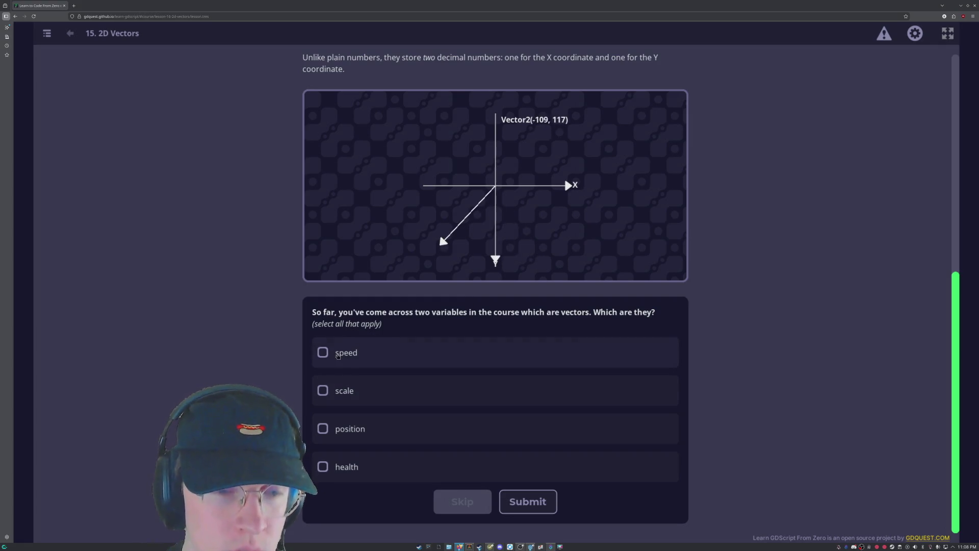
click(368, 391)
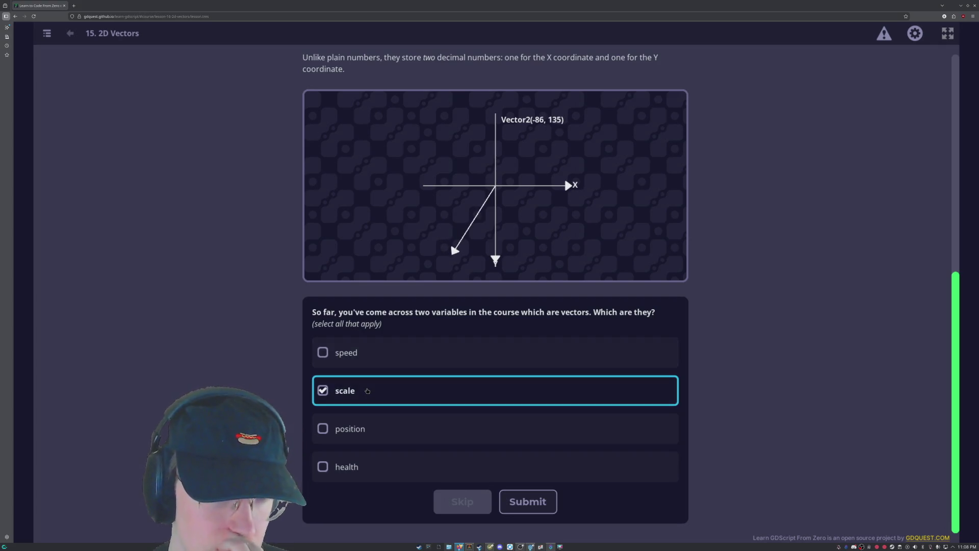
click(366, 428)
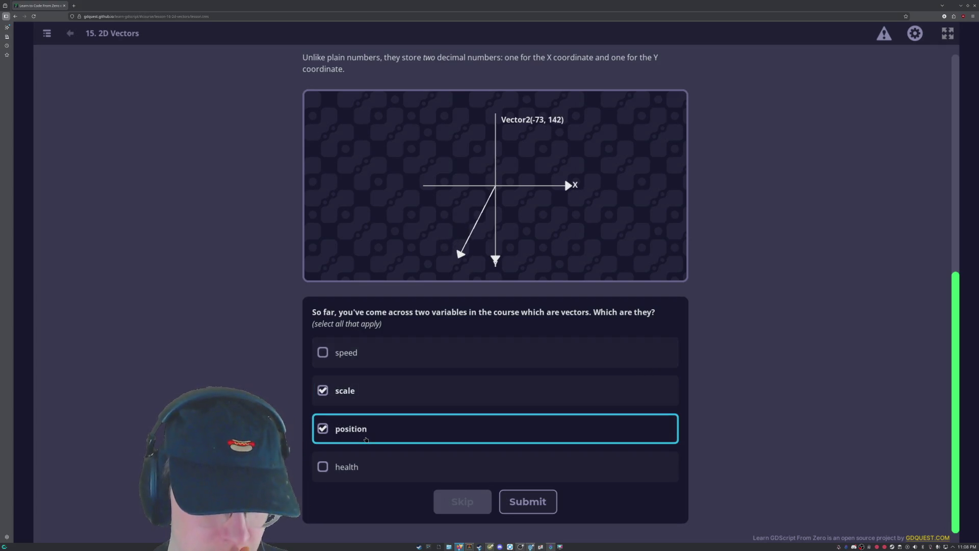
click(530, 507)
scroll(603, 380, down, 5)
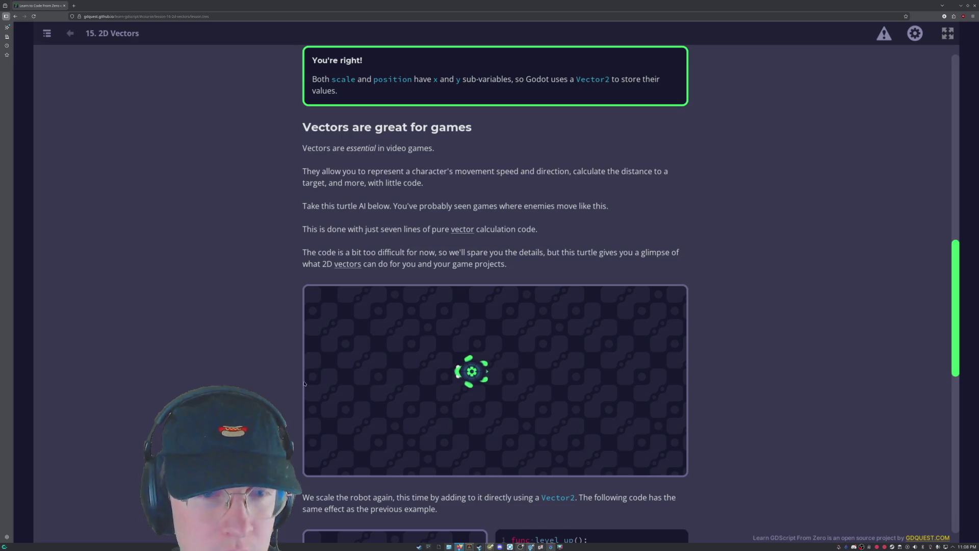
Run the level_up() demo five times so the robot grows to fill its preview.
scroll(464, 391, down, 3)
scroll(464, 391, down, 4)
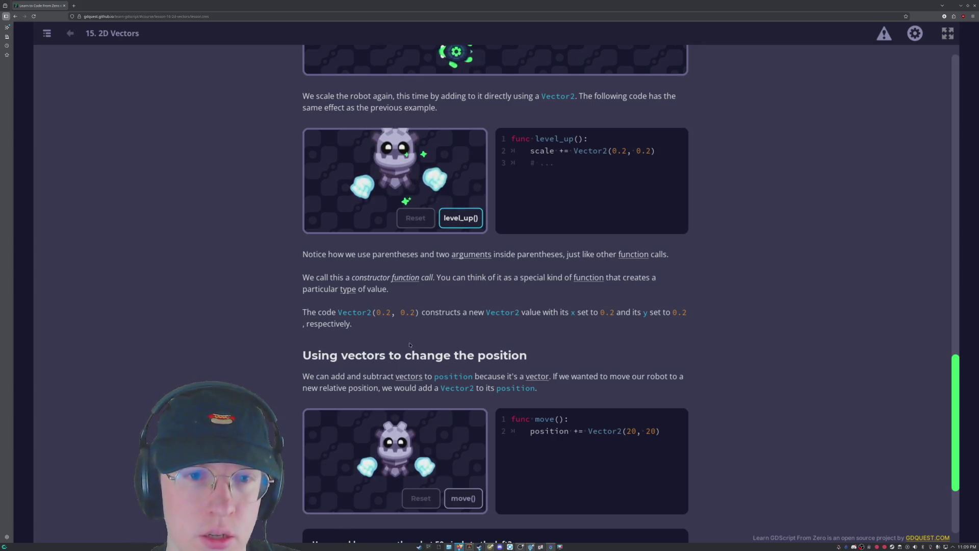
click(465, 218)
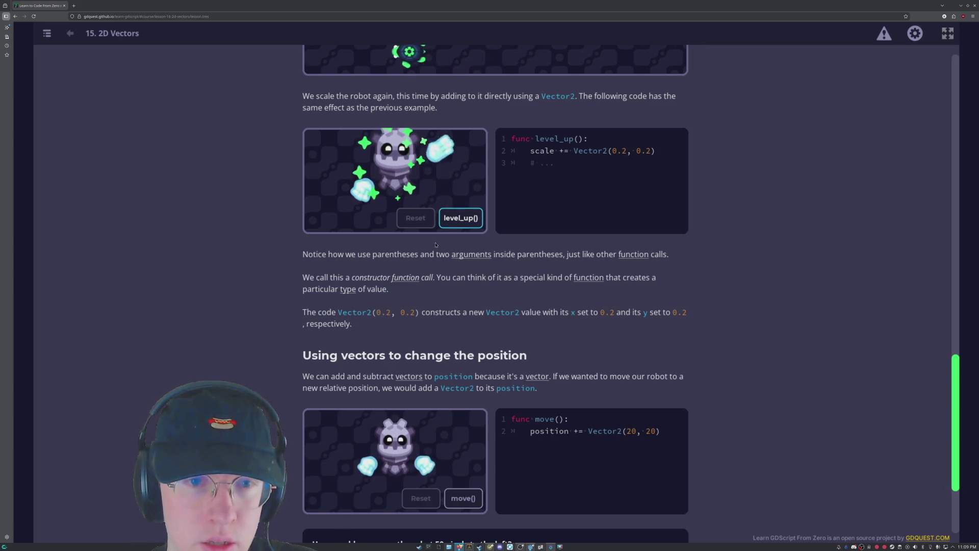
click(465, 218)
click(462, 219)
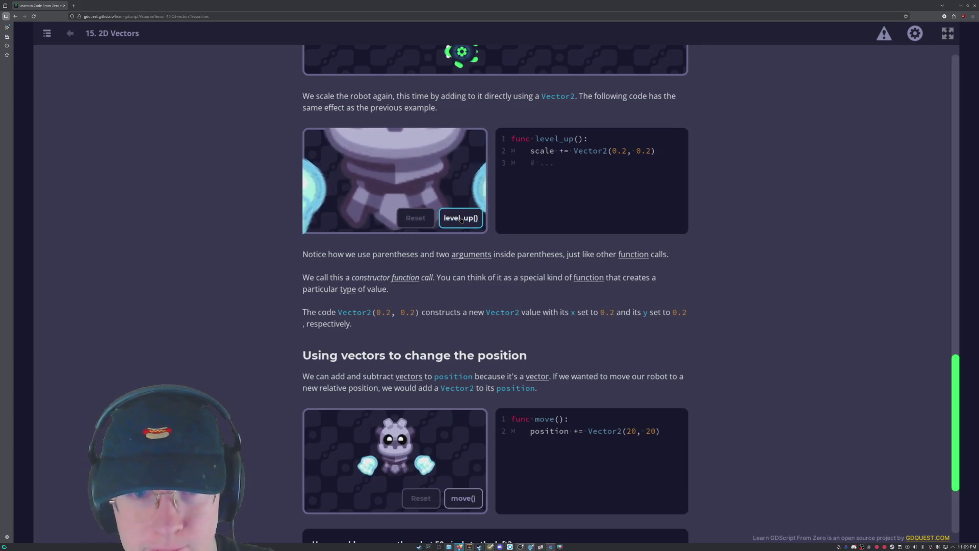
click(464, 219)
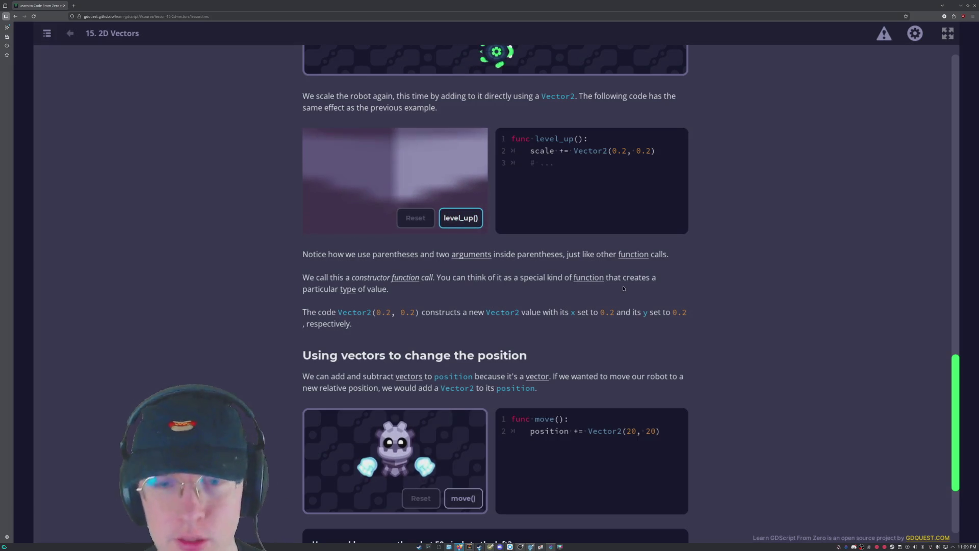
click(461, 216)
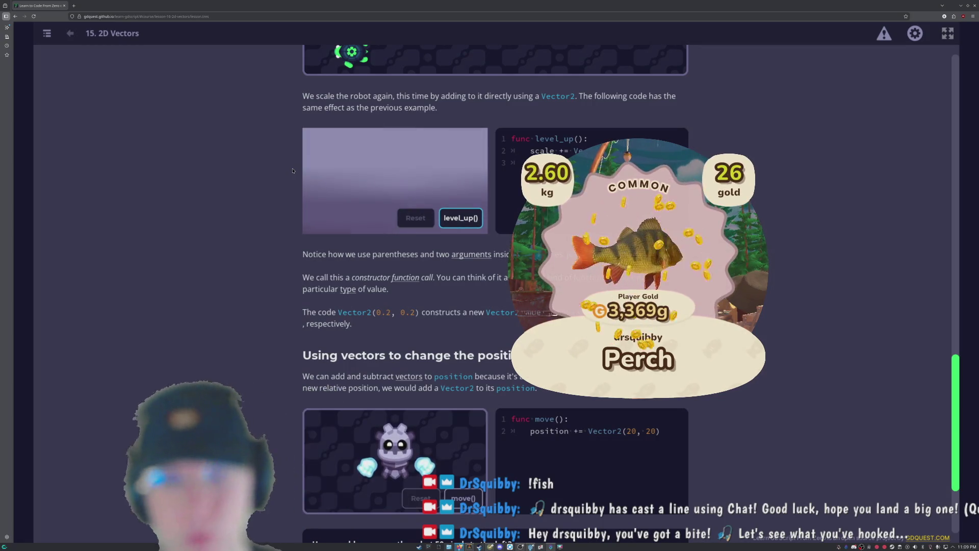
Scroll past the move() demo and pick position.x -= Vector2(50, 0) in the move-left quiz.
scroll(306, 286, down, 1)
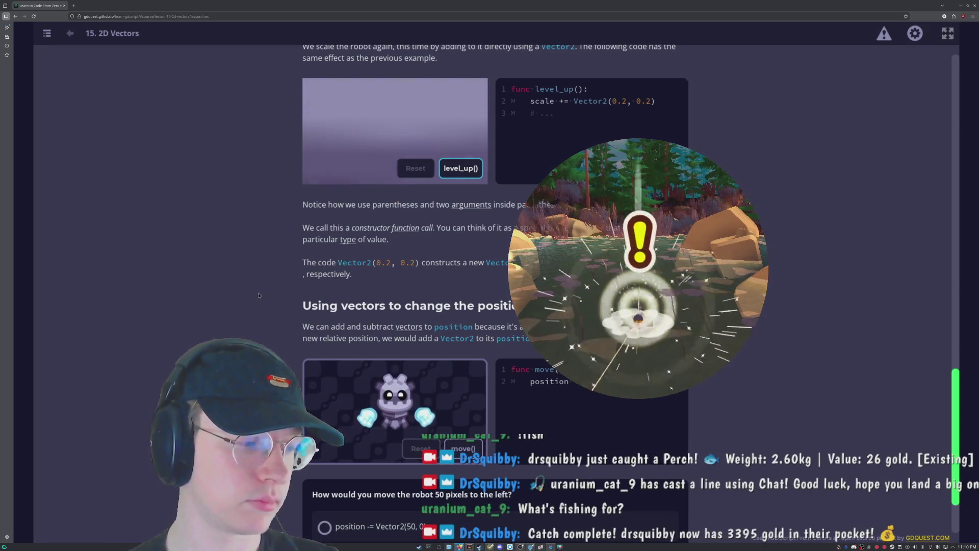
scroll(258, 295, down, 2)
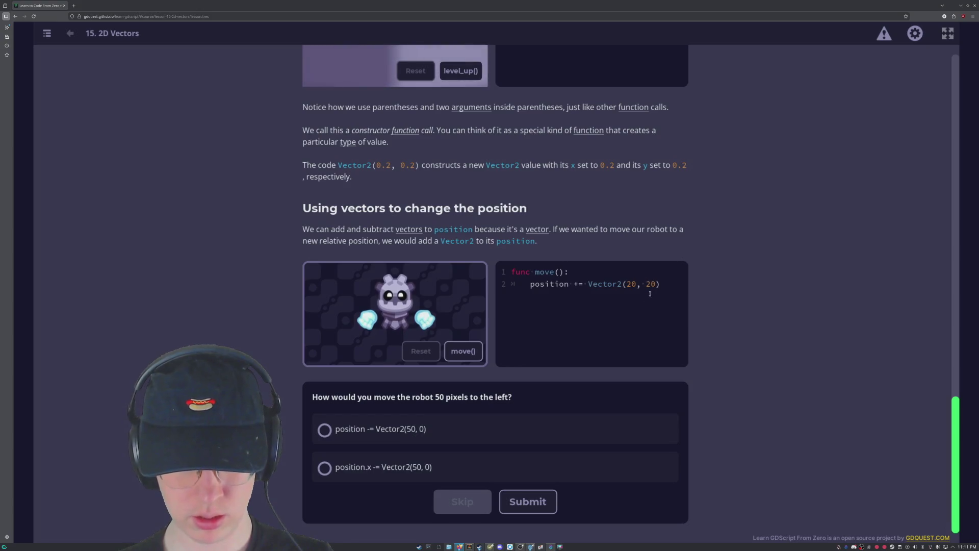
click(407, 472)
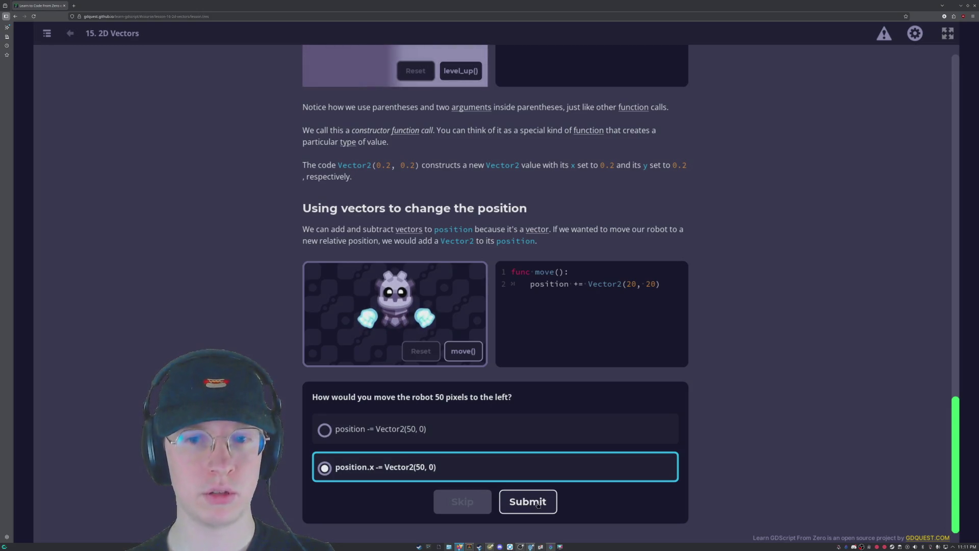
Submit position.x -= Vector2(50, 0), then change the choice to position -= Vector2(50, 0).
click(538, 505)
click(394, 430)
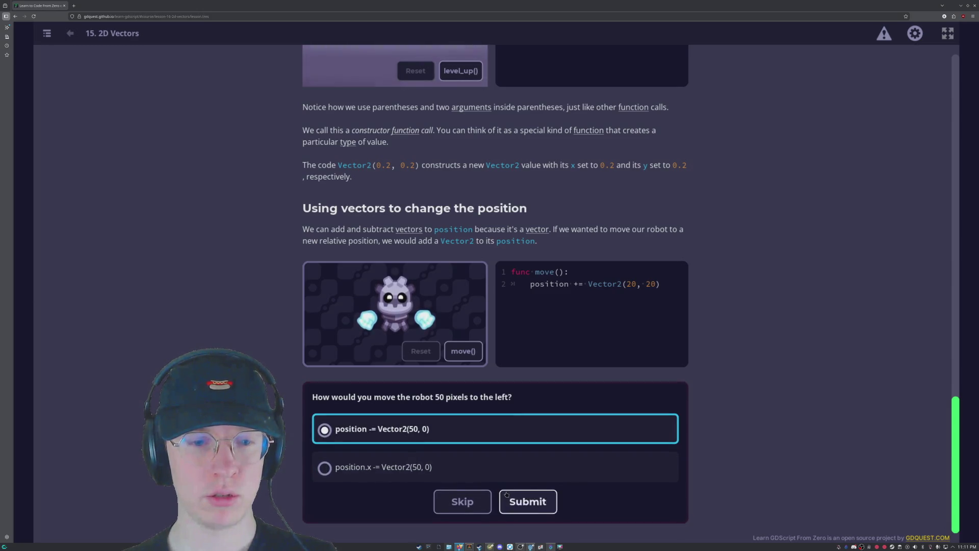
click(378, 465)
click(378, 442)
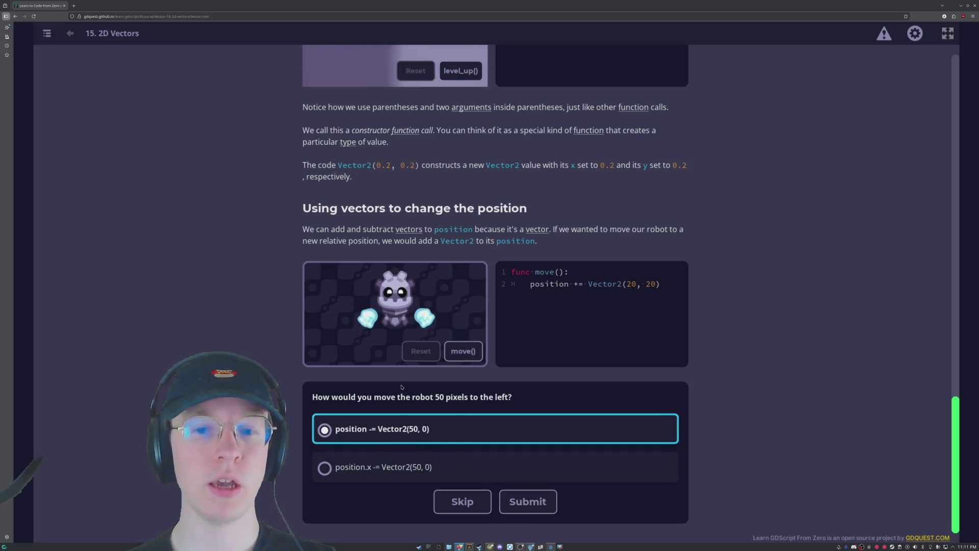
Submit position -= Vector2(50, 0) and start the Increasing Scale Using Vectors practice.
click(538, 504)
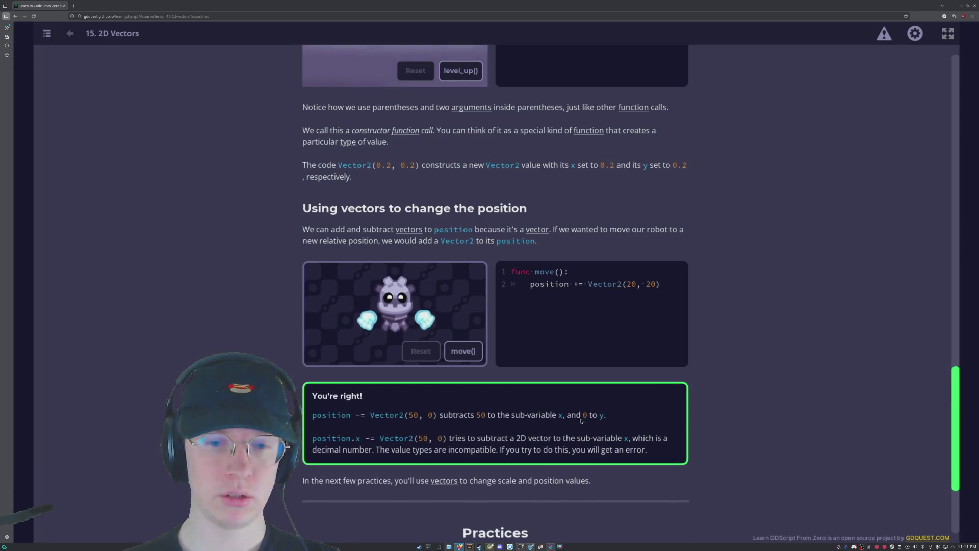
scroll(582, 419, down, 3)
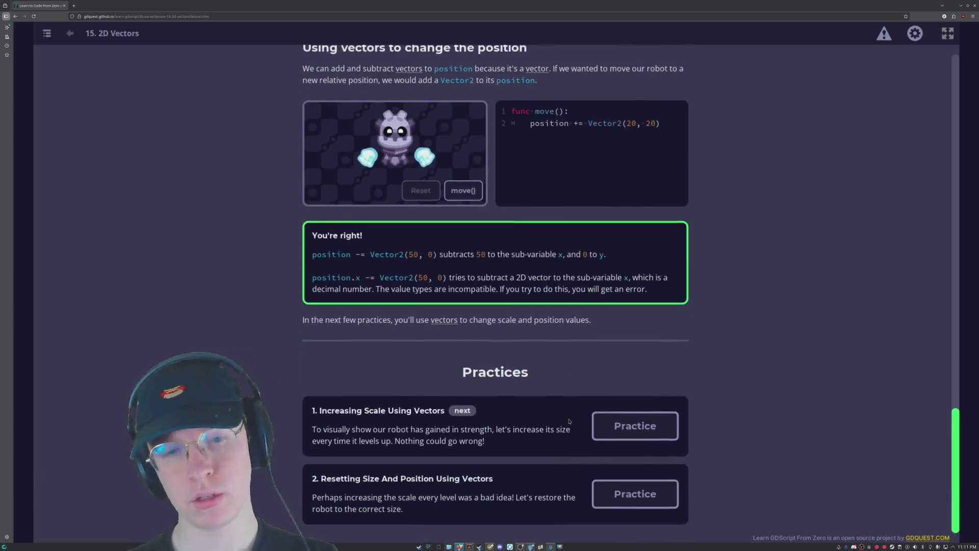
click(633, 427)
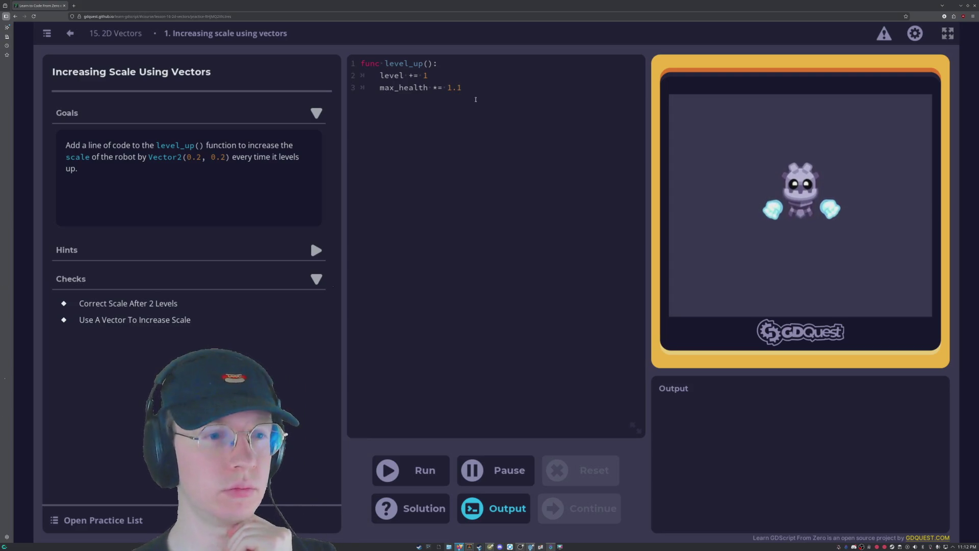
Begin a fourth line in level_up() with the word scale and view the Practice List.
key(Return)
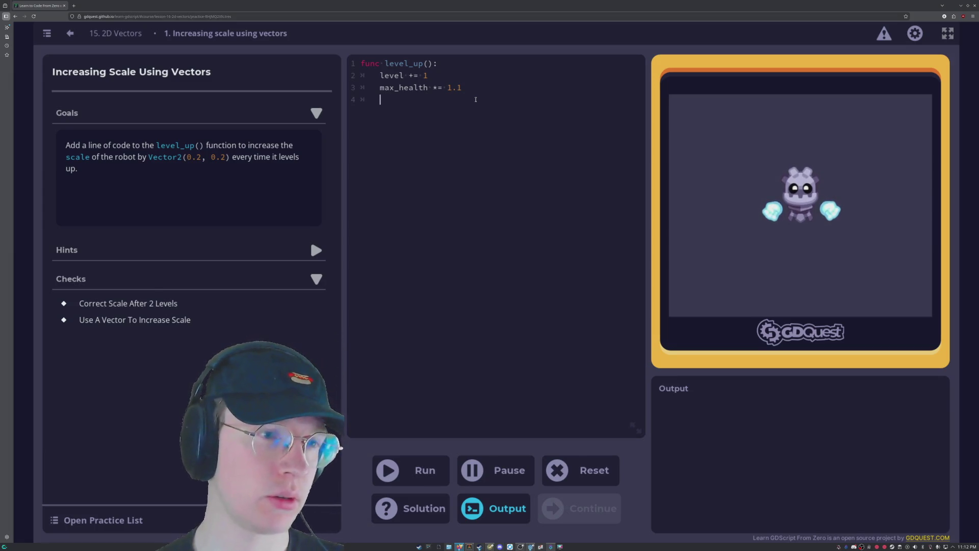
text(sca)
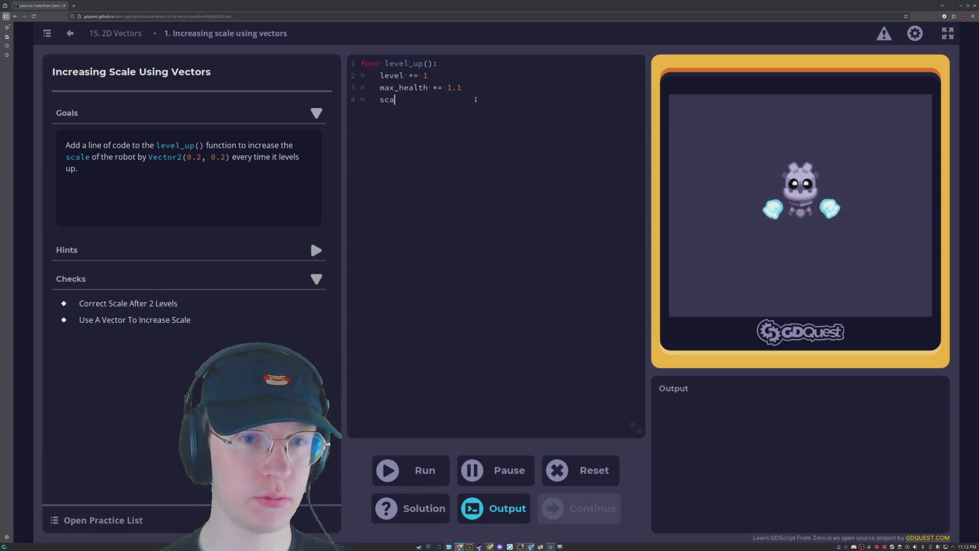
text(le)
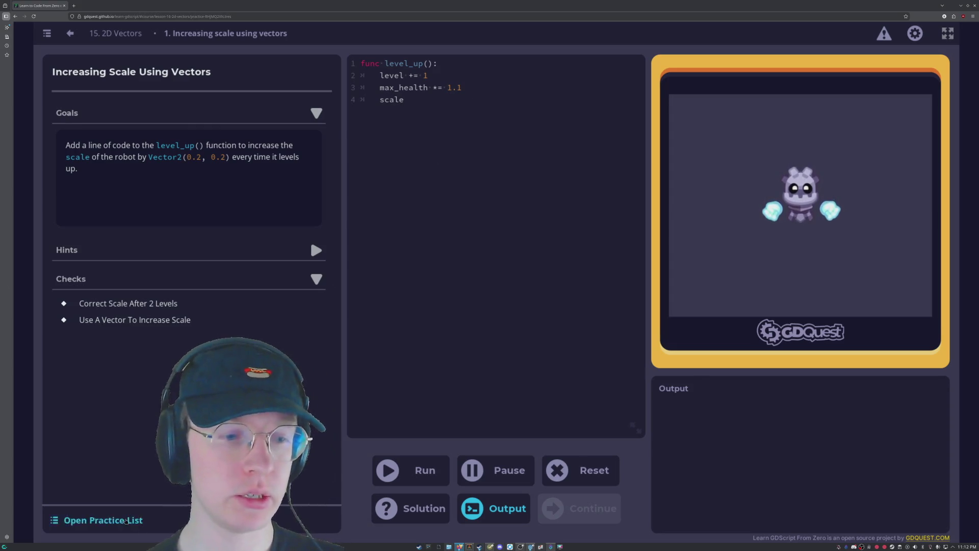
click(126, 510)
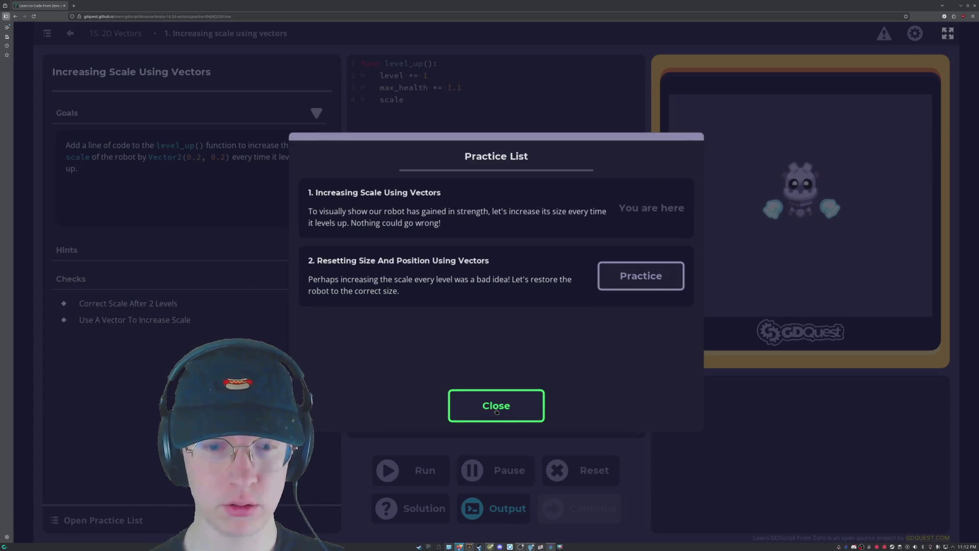
click(496, 411)
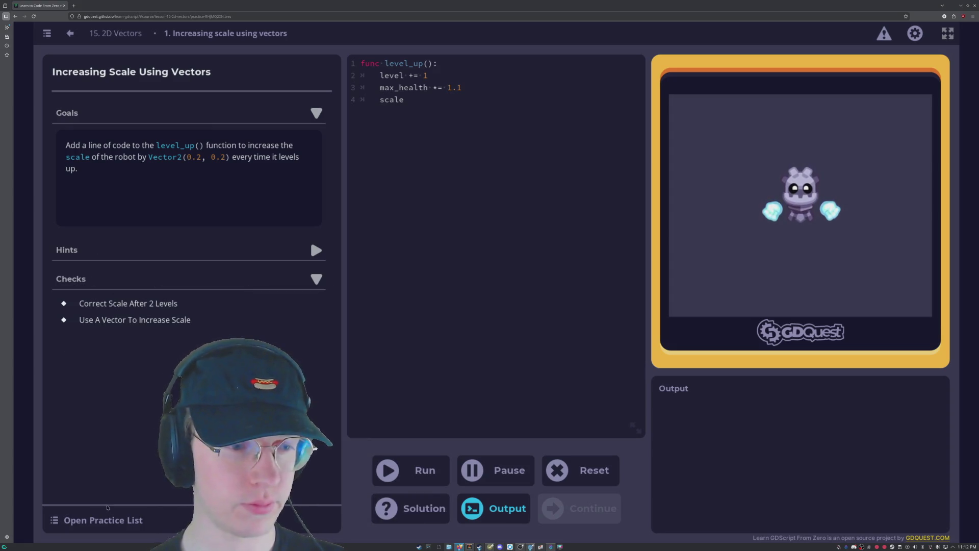
click(108, 520)
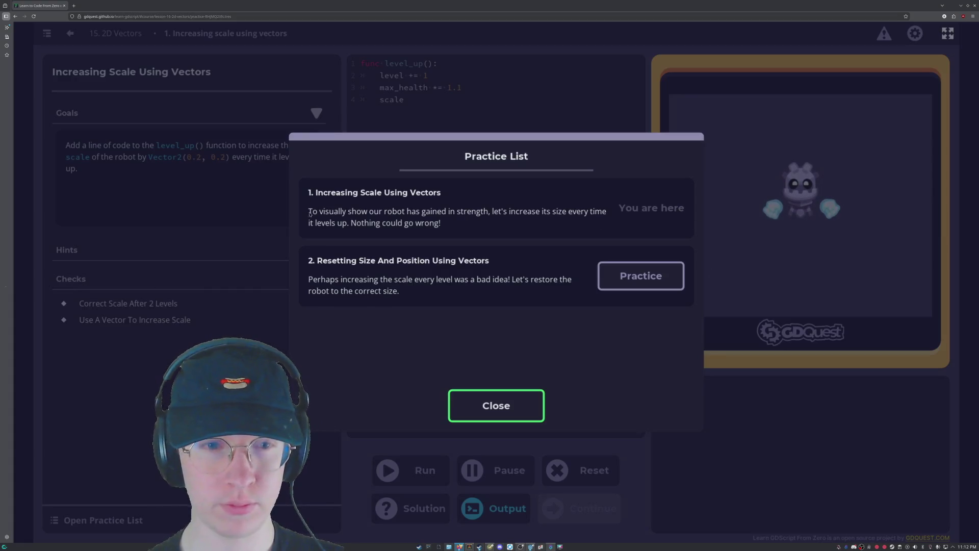
key(Return)
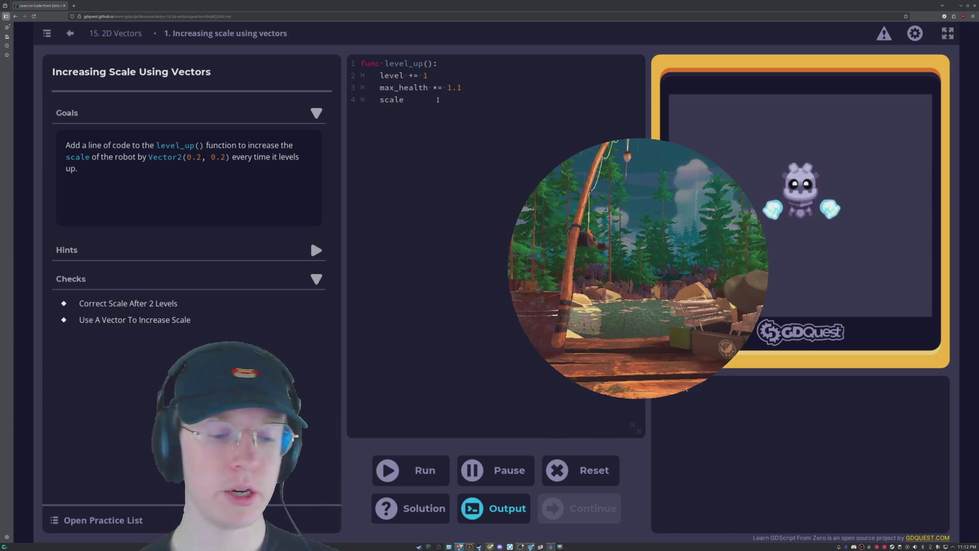
drag(437, 100, 380, 99)
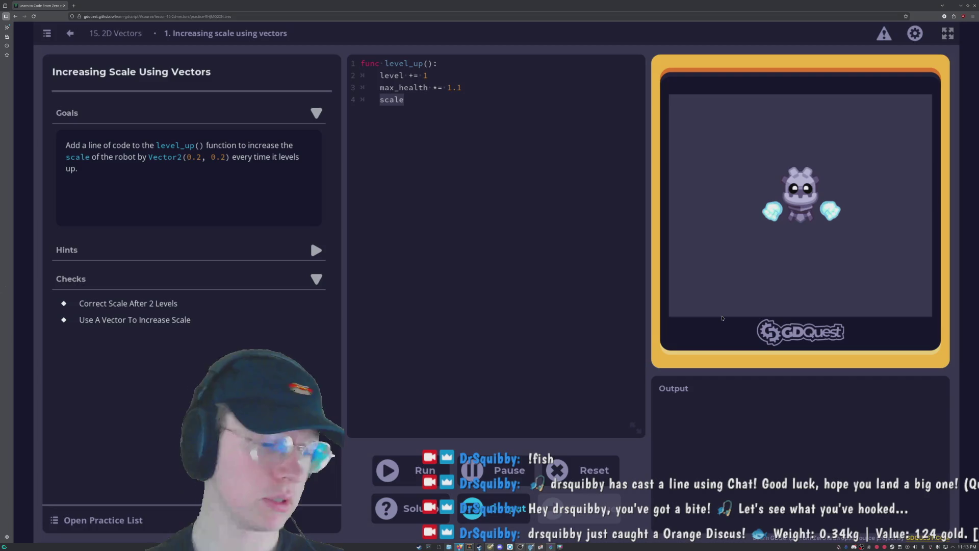
key(End)
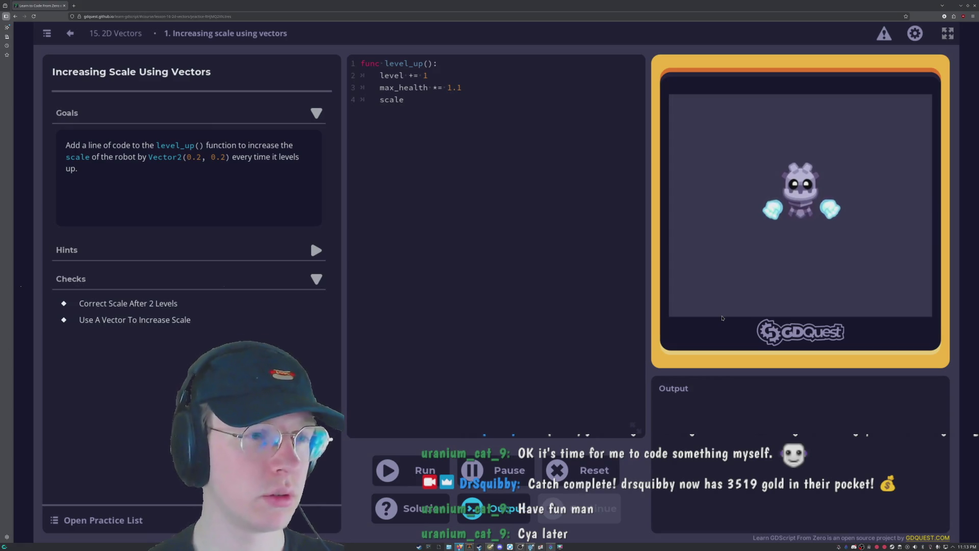
Complete line 4 as scale += Vector2(0.2,0.2), pass both checks, and continue.
text(+= )
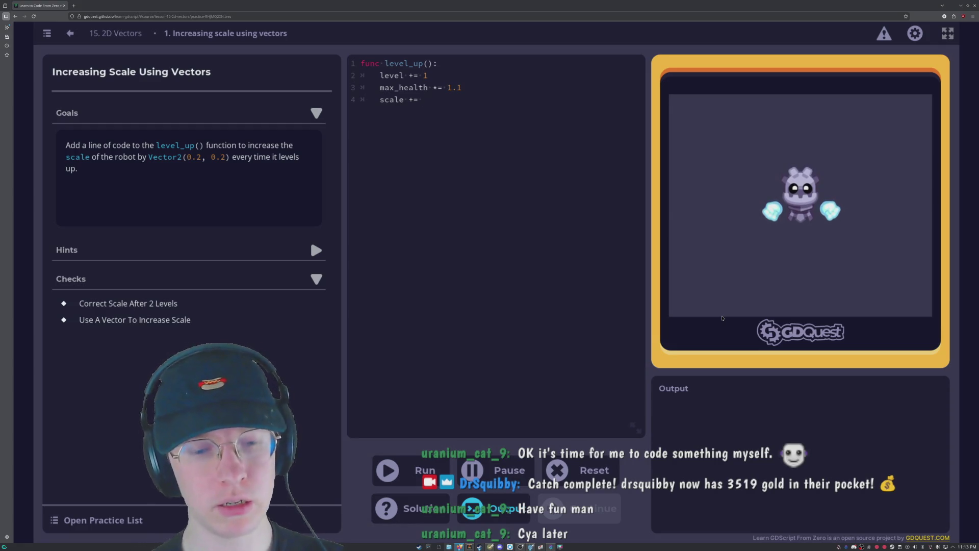
text(Vector2)
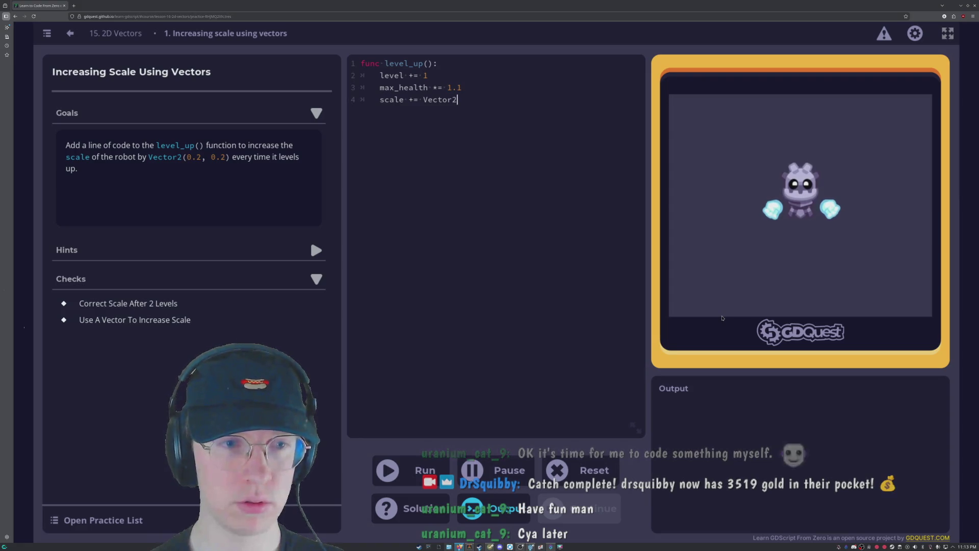
text(()
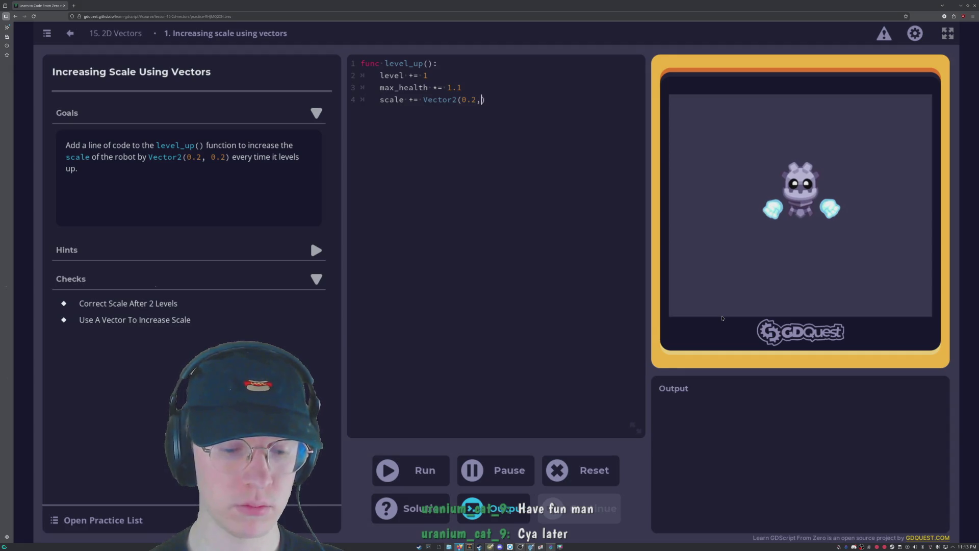
text(0.2)
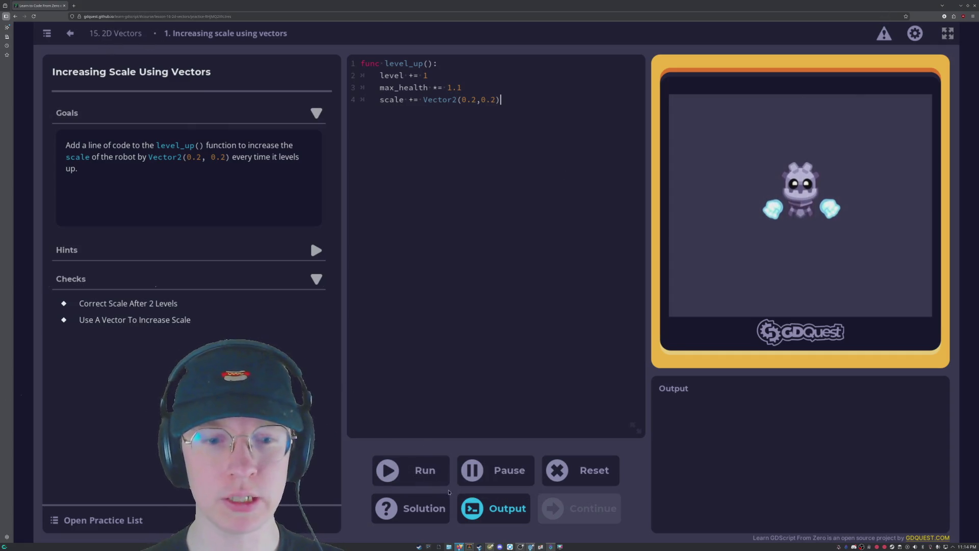
click(429, 472)
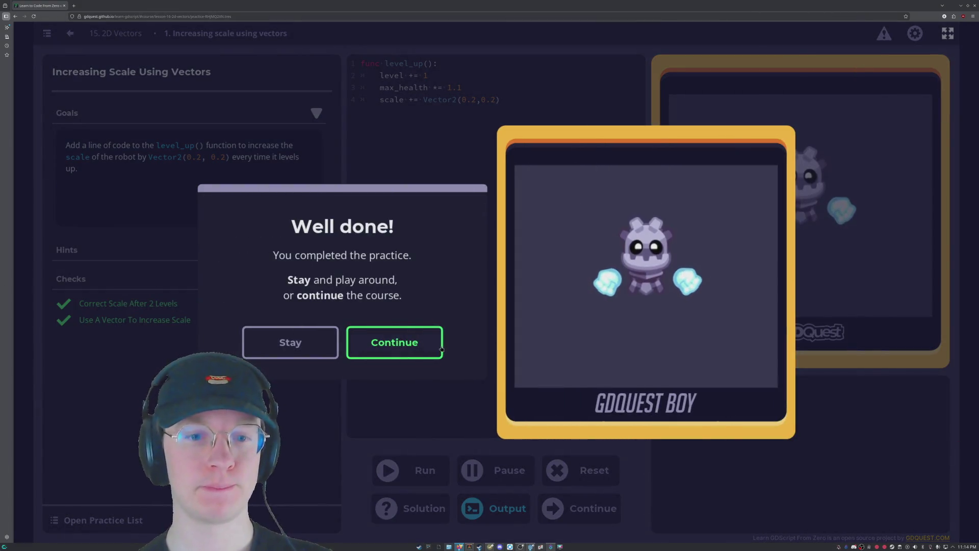
click(442, 347)
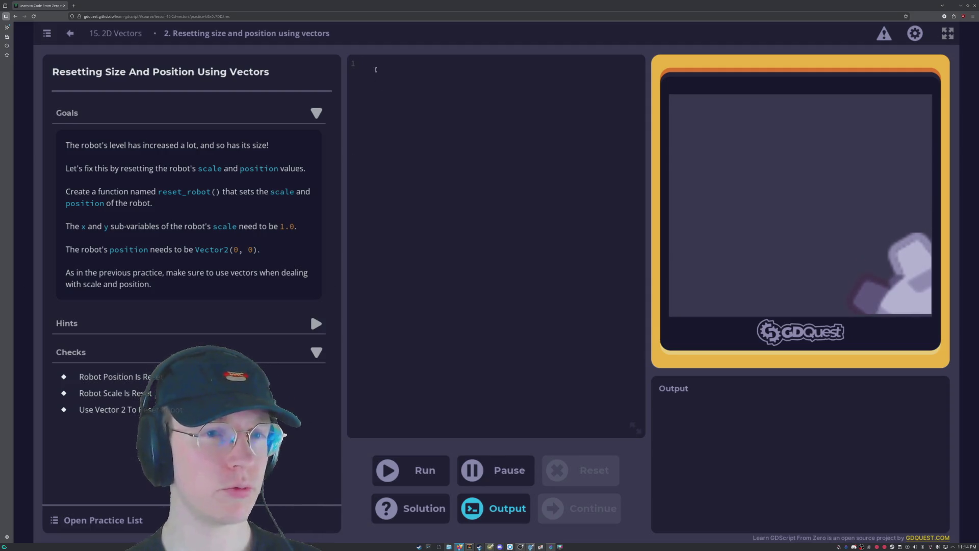
Write func reset_robot(): with an indented second line starting with scale.
text(fu)
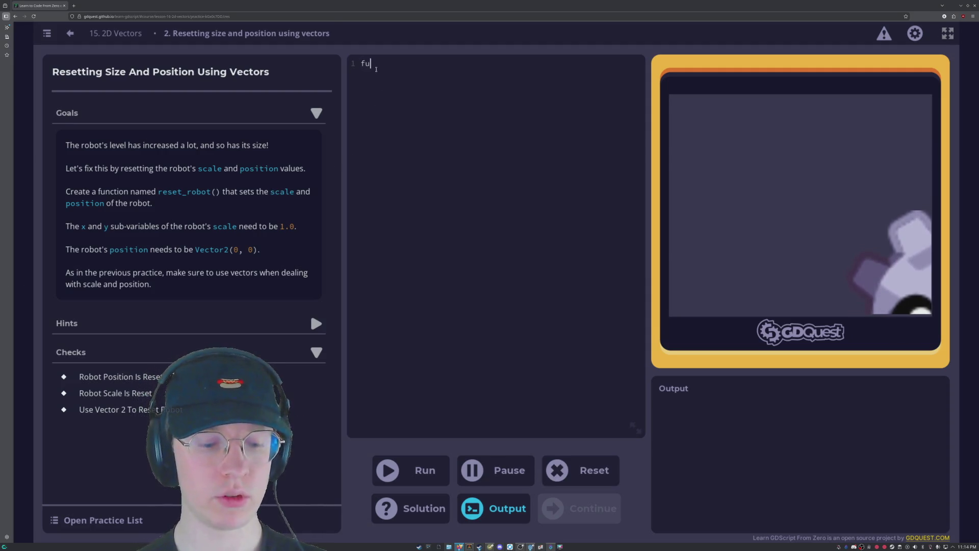
text(nc rese)
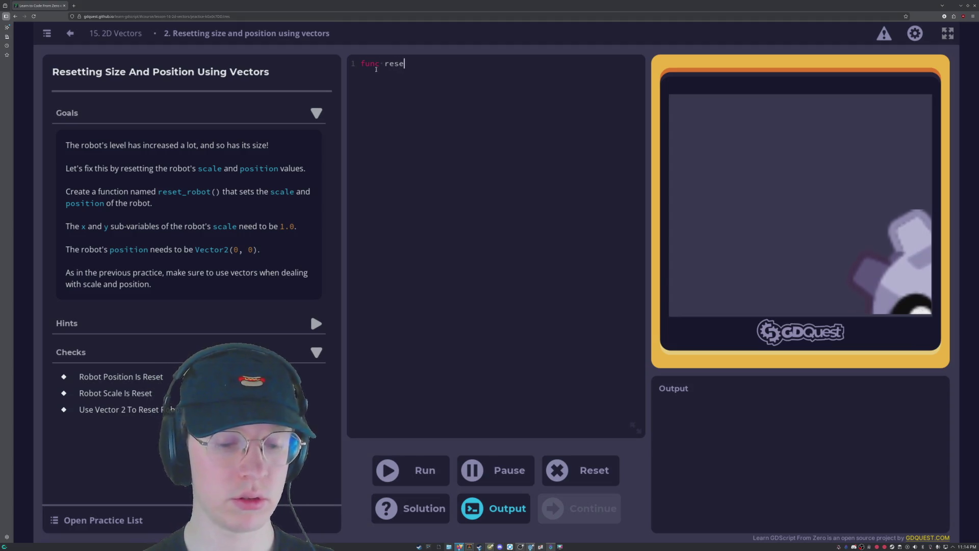
text(t_robot())
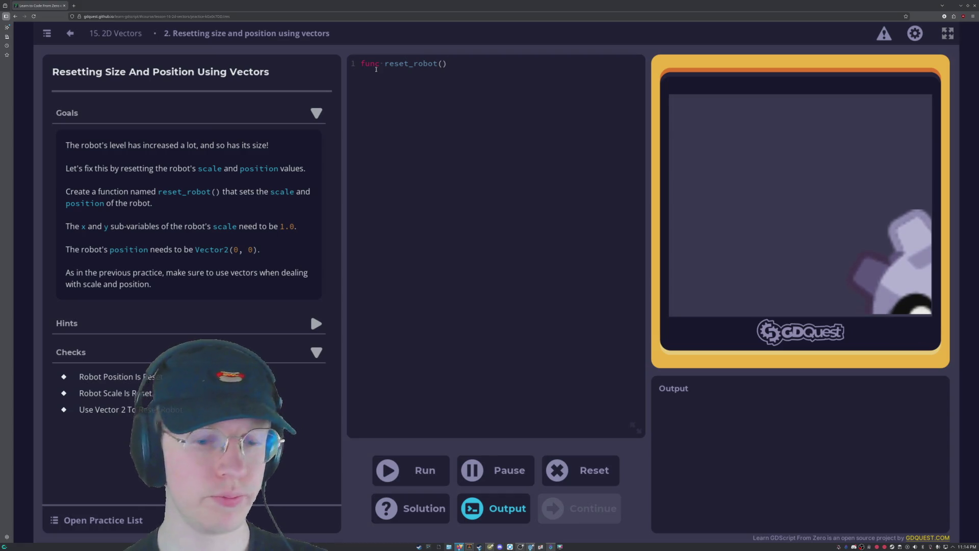
text(:)
key(Return)
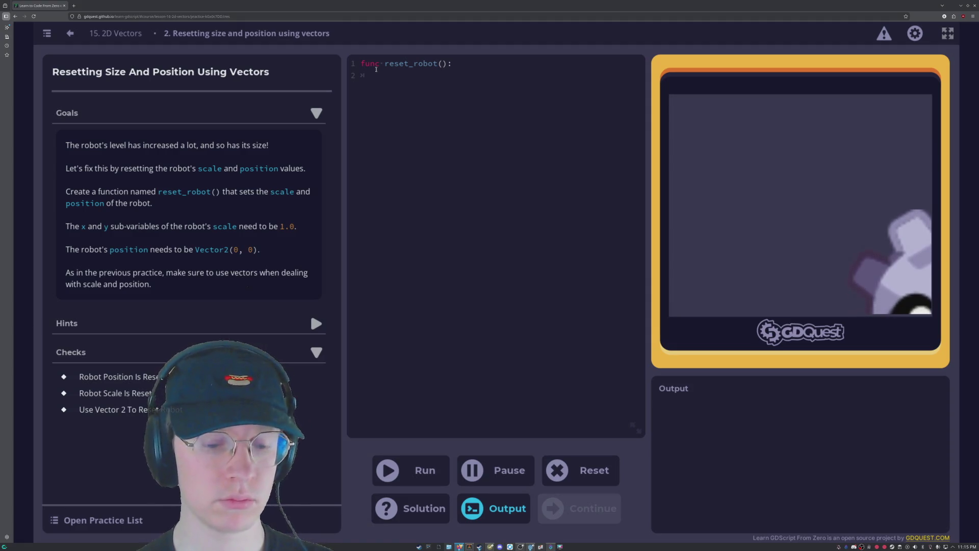
text(scale)
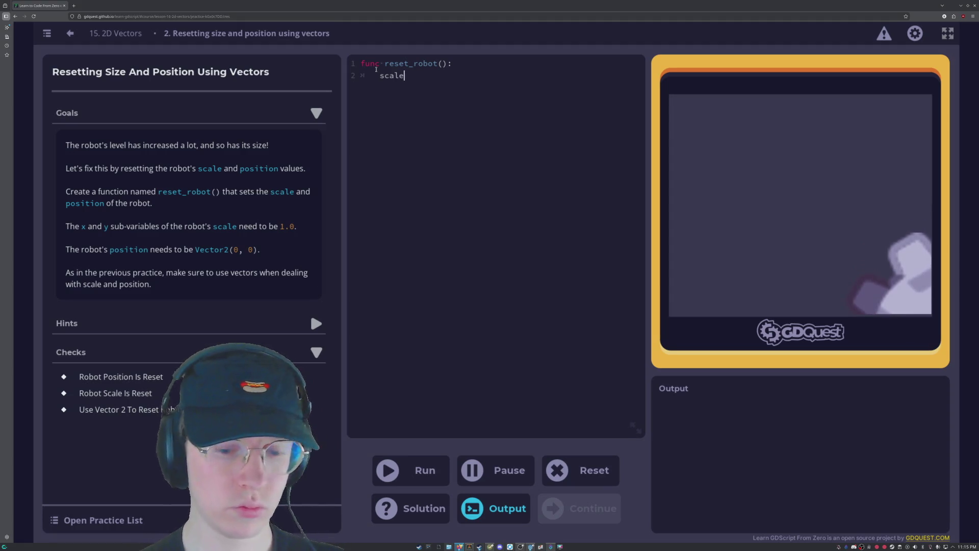
Make reset_robot() set scale = Vector2(1.0,1.0) and position = Vector2(0,0), passing all three checks.
text( = )
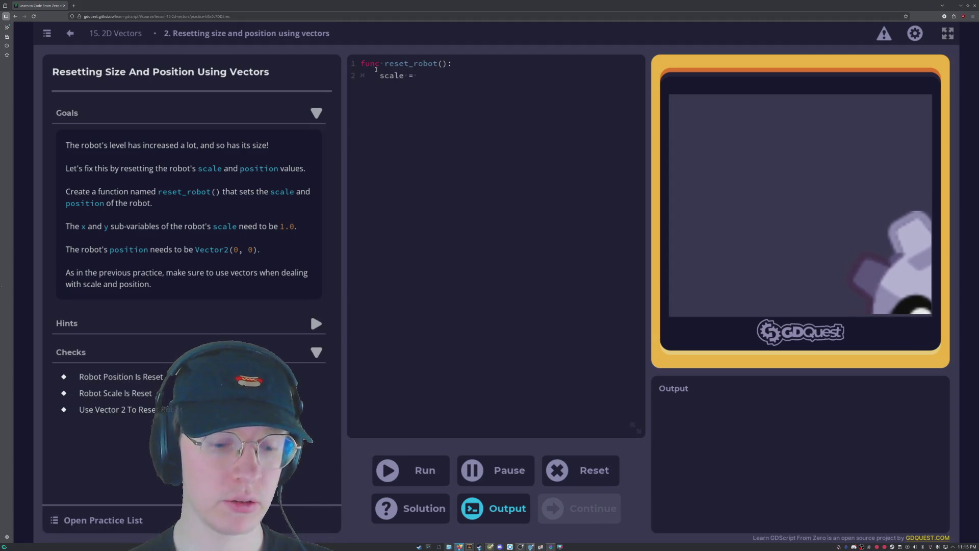
text(Vector2)
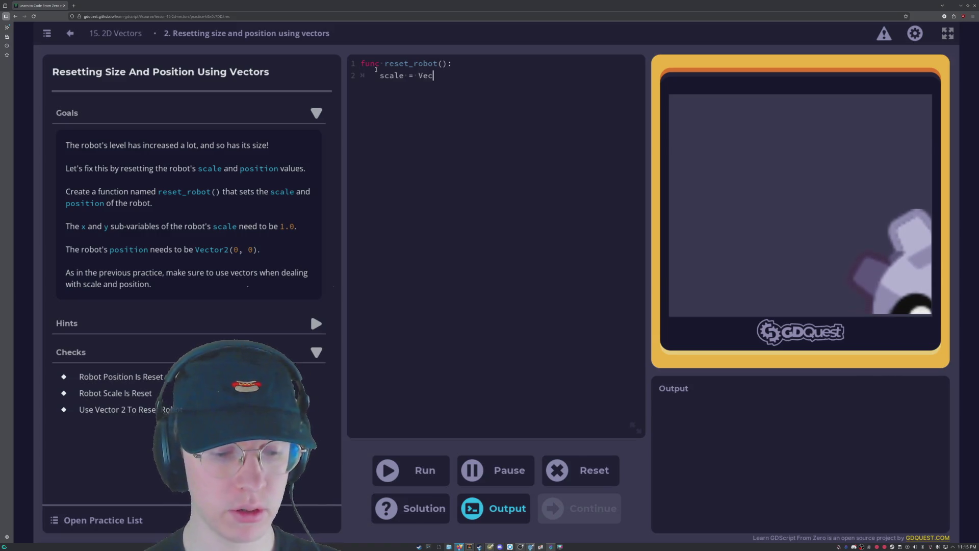
text(()
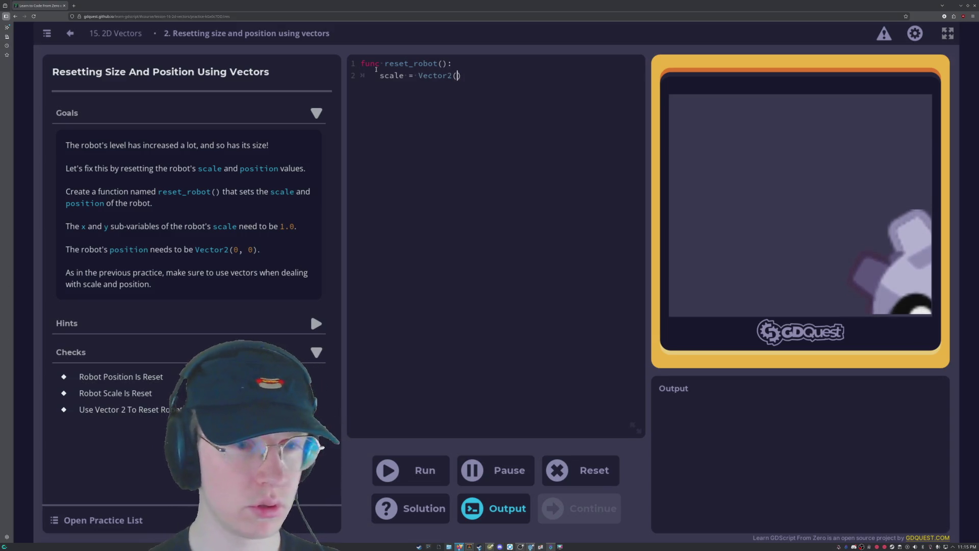
text(1.0,1.0)
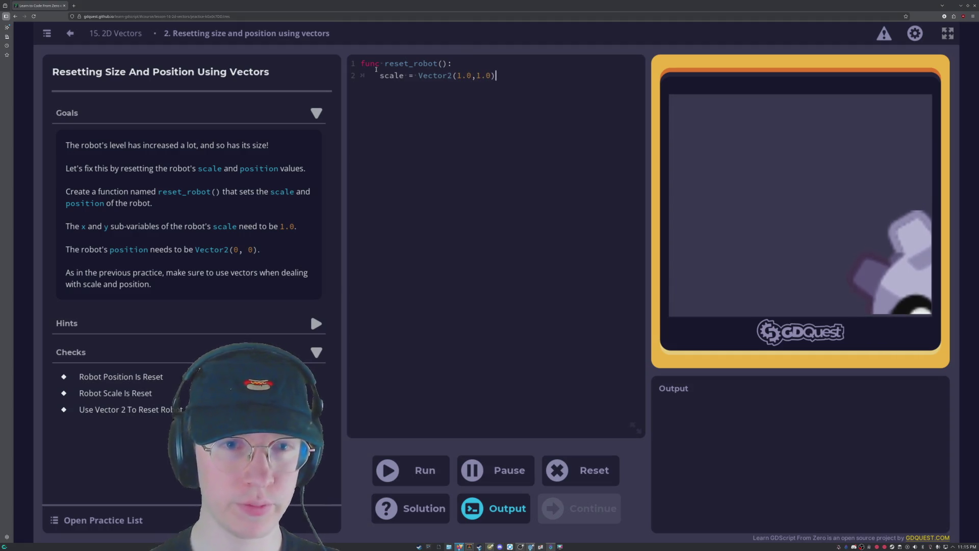
key(Return)
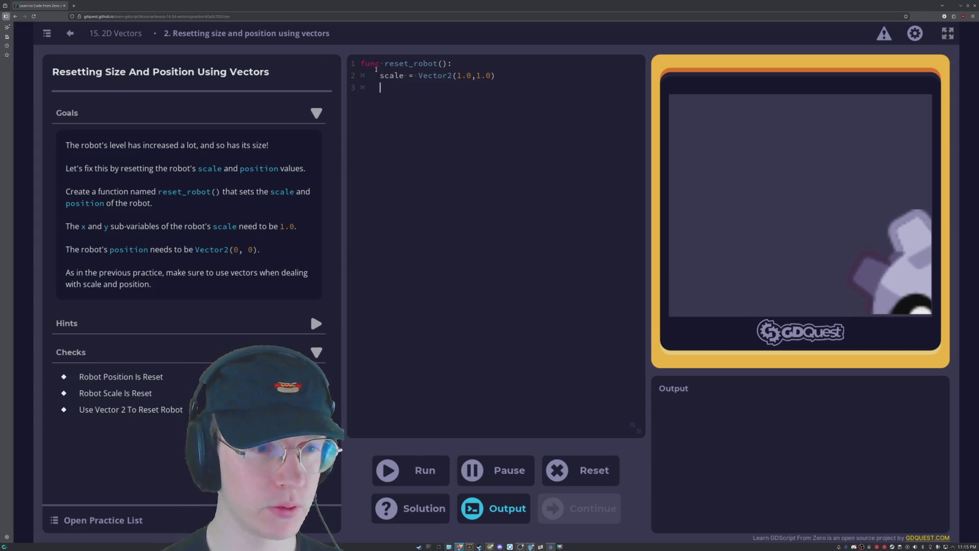
text(position = )
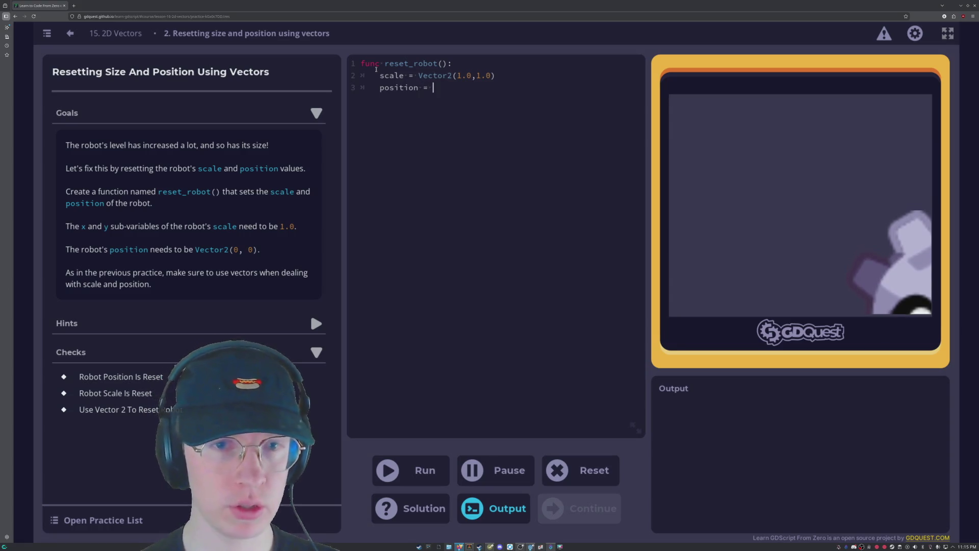
text(Vector2)
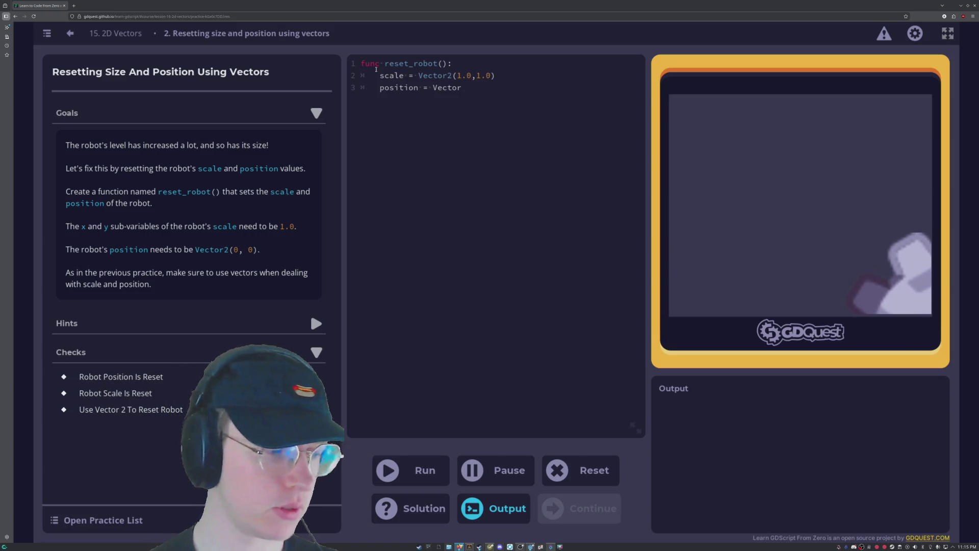
text(()
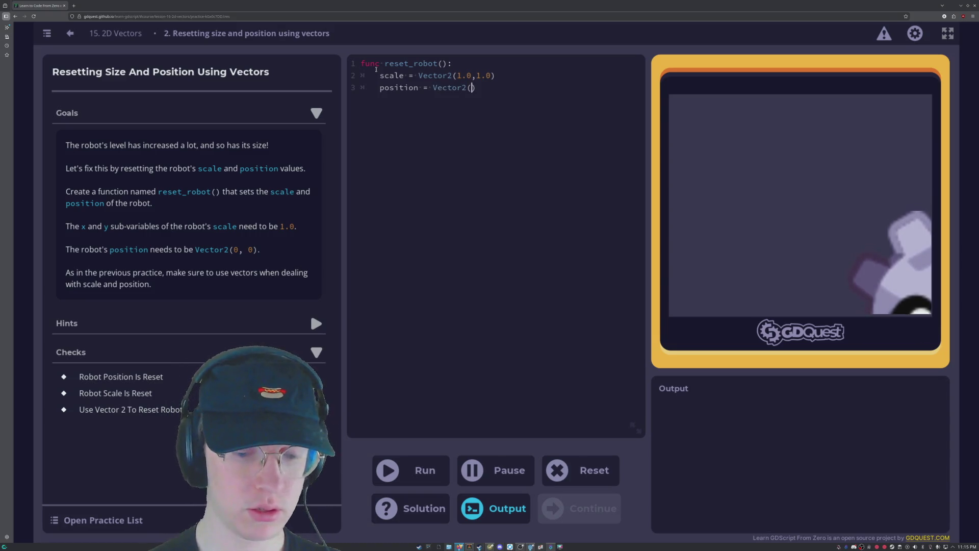
text(0,0)
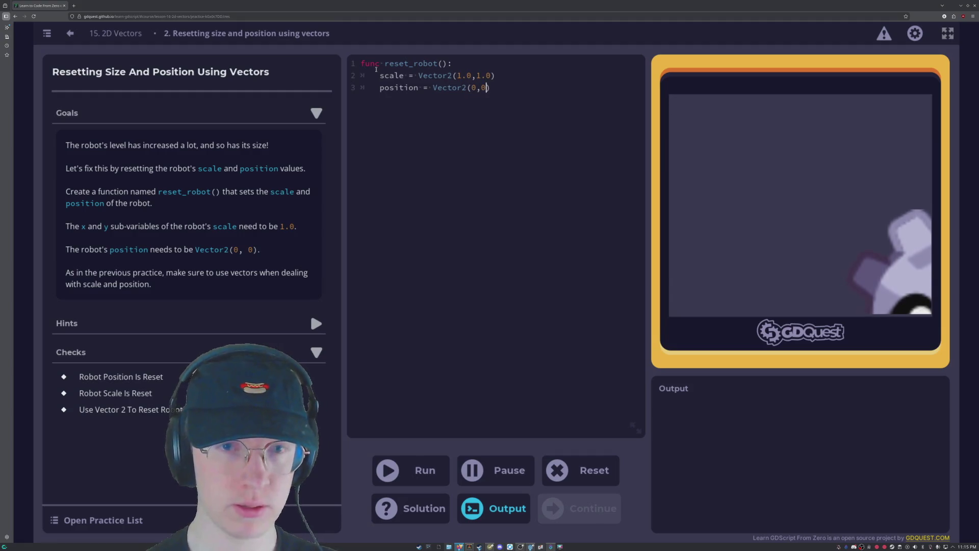
click(415, 473)
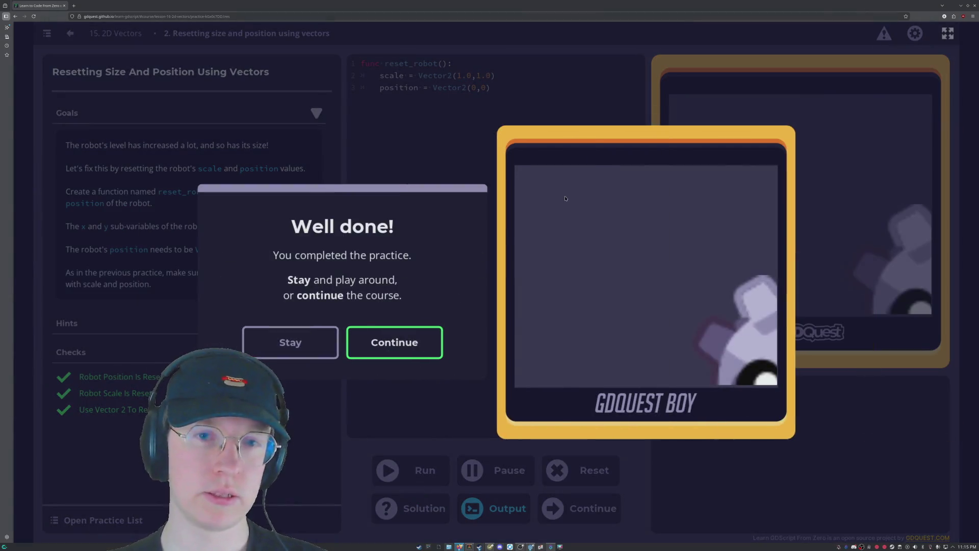
click(402, 347)
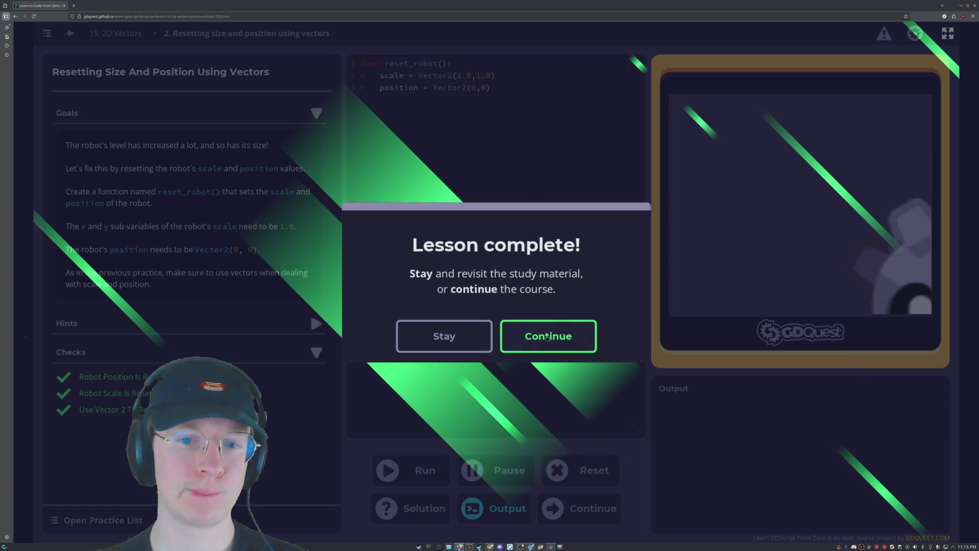
Leave the completed lesson for the Course Index and select Lesson 6.
key(Return)
scroll(384, 348, down, 2)
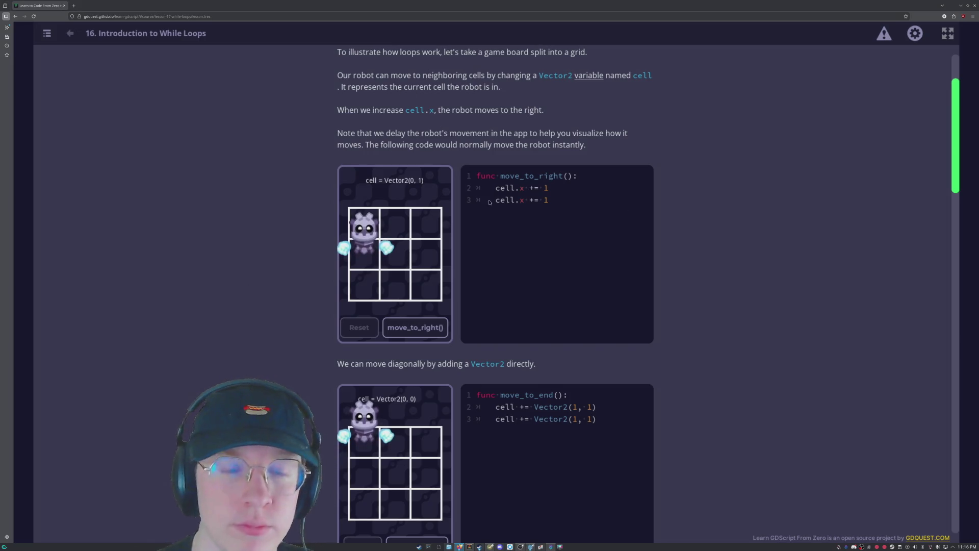
click(68, 36)
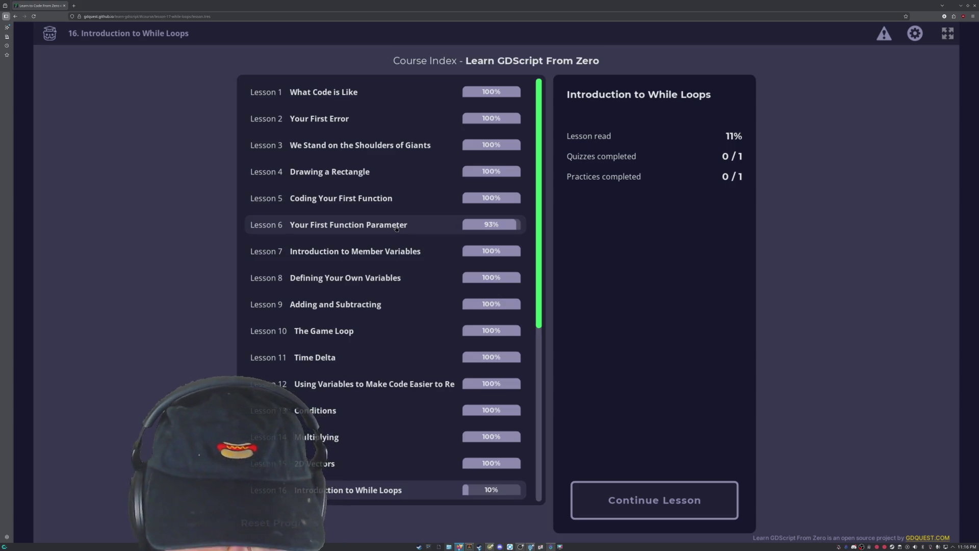
click(483, 229)
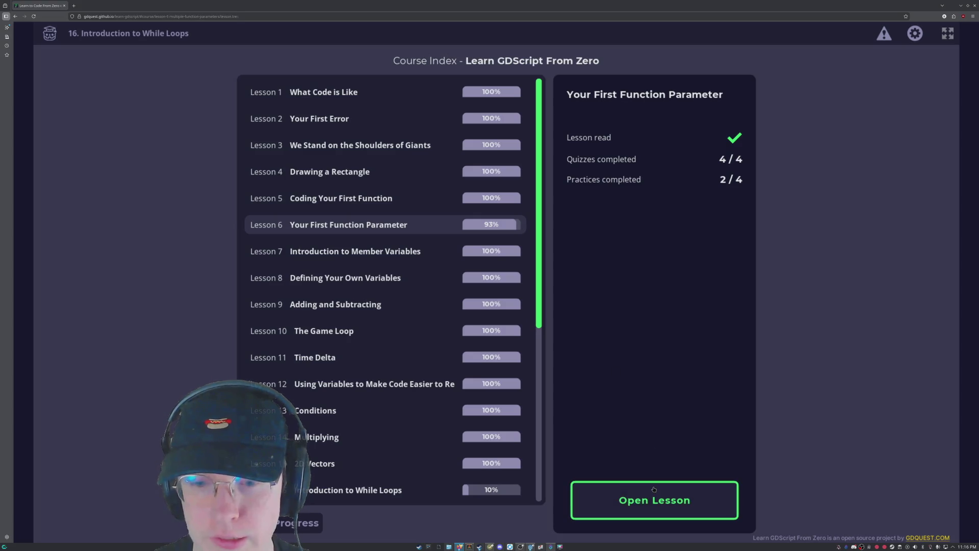
Open Lesson 6, Your First Function Parameter, and start its Drawing Corners Of Different Sizes practice.
click(648, 501)
scroll(420, 291, down, 3)
scroll(421, 291, down, 4)
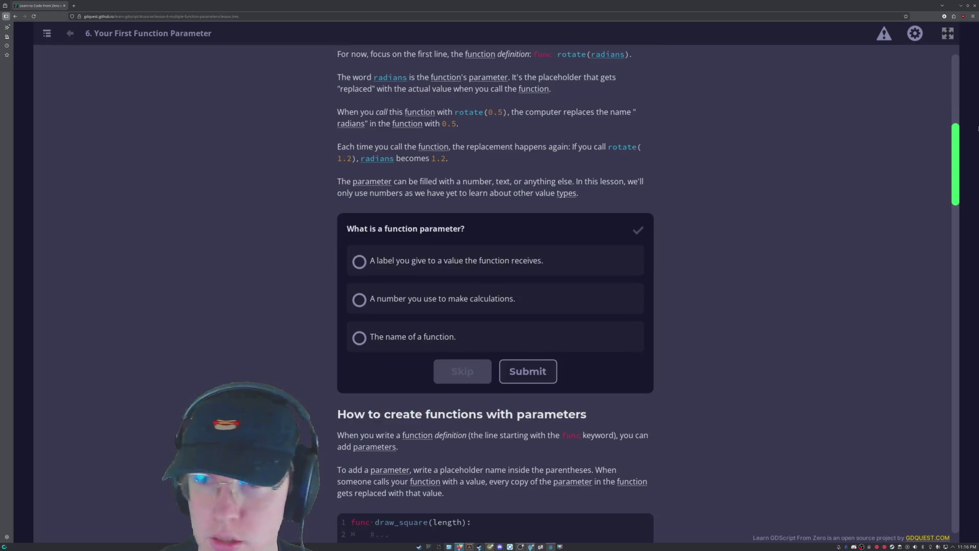
drag(956, 162, 951, 476)
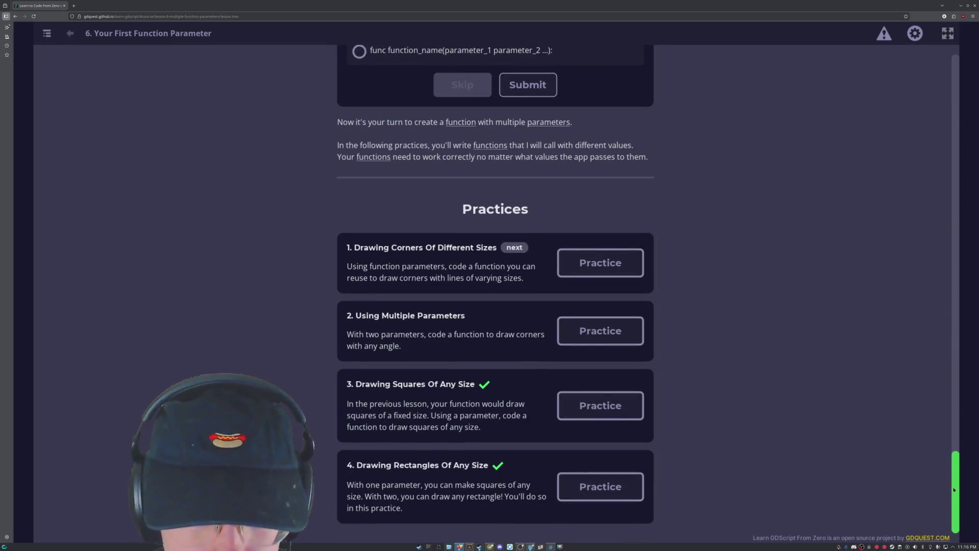
click(584, 258)
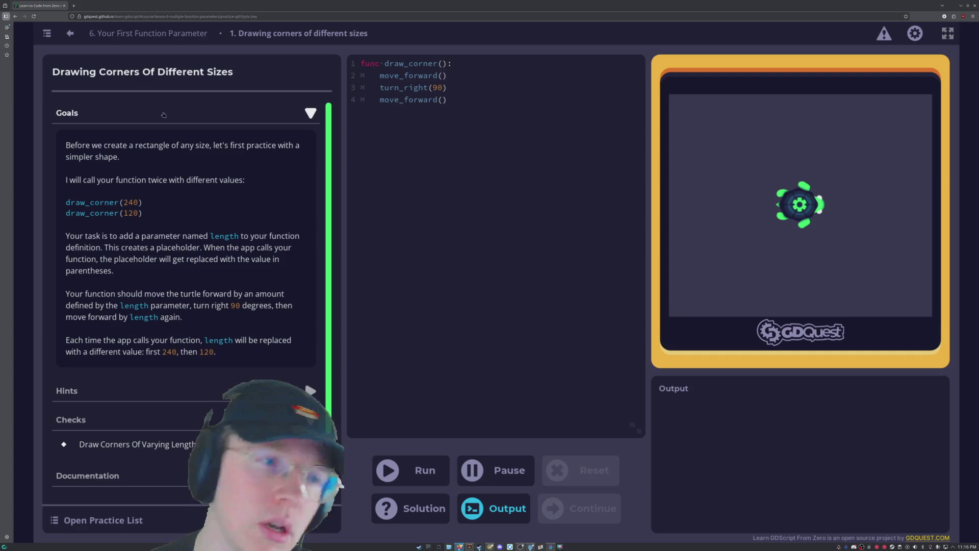
Add a length parameter to the draw_corner() definition.
click(443, 63)
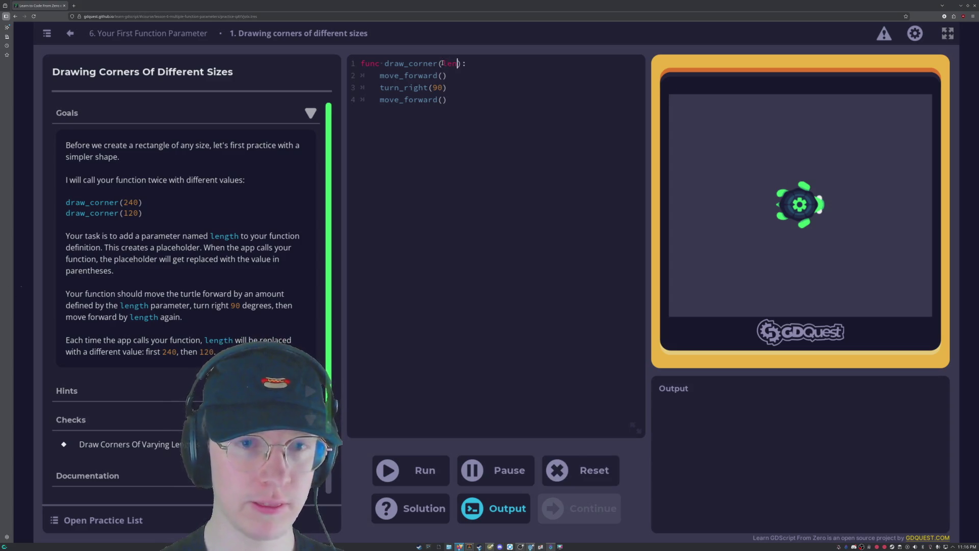
text(lenght)
key(BackSpace)
key(BackSpace)
text(th)
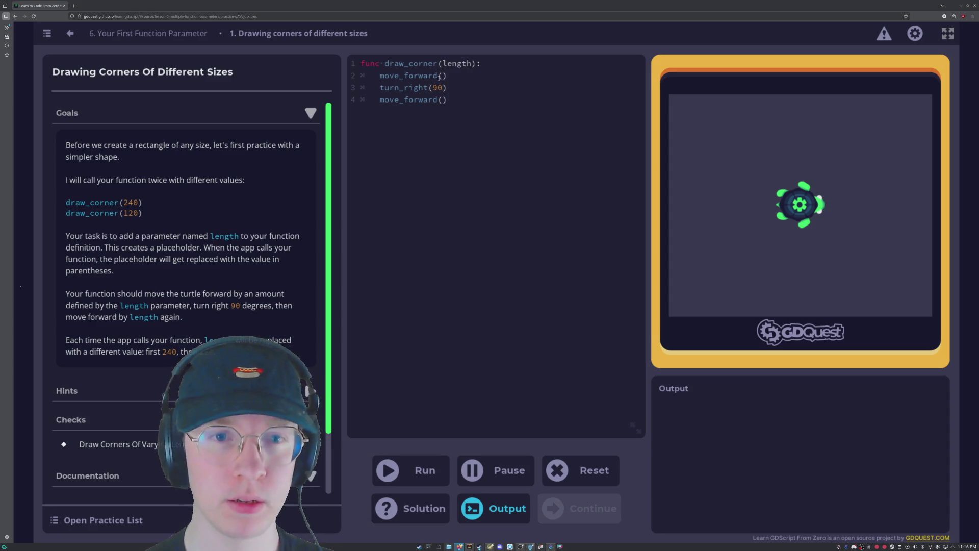
Pass length to both move_forward() calls, run the check, and continue to the next practice.
key(Down)
key(Left)
text(length)
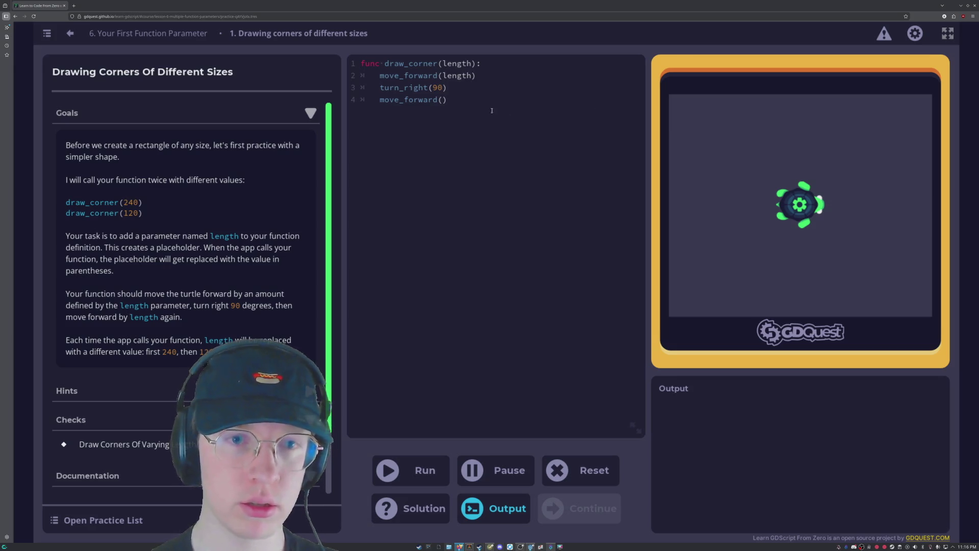
key(Down)
key(Down)
key(Left)
text(length)
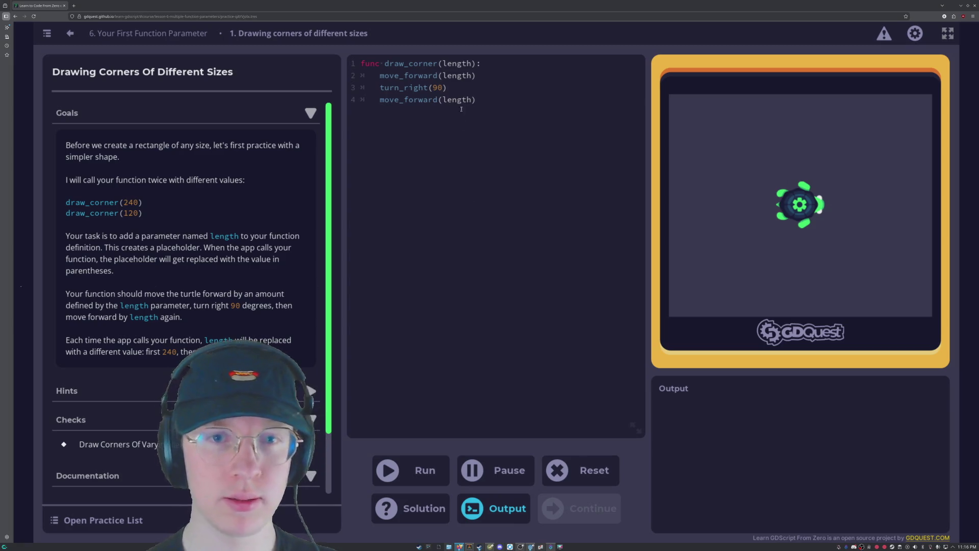
click(407, 480)
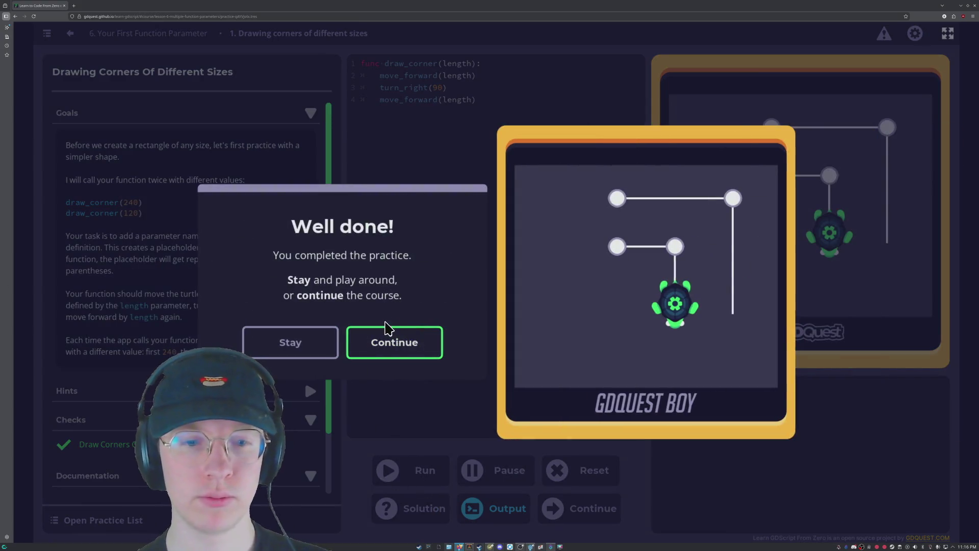
click(403, 343)
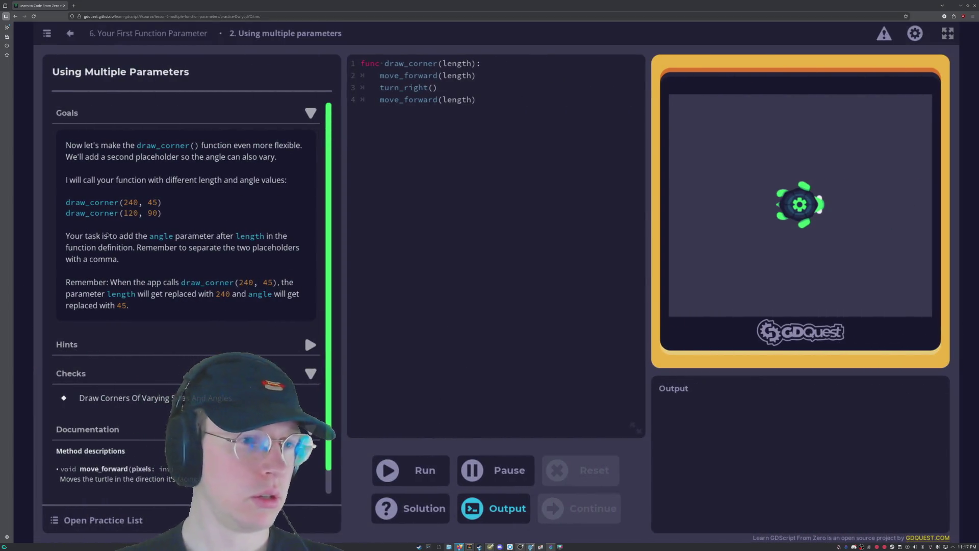
Change the definition to draw_corner(length,angle), use turn_right(angle), run it, and continue.
click(477, 63)
text(,angle)
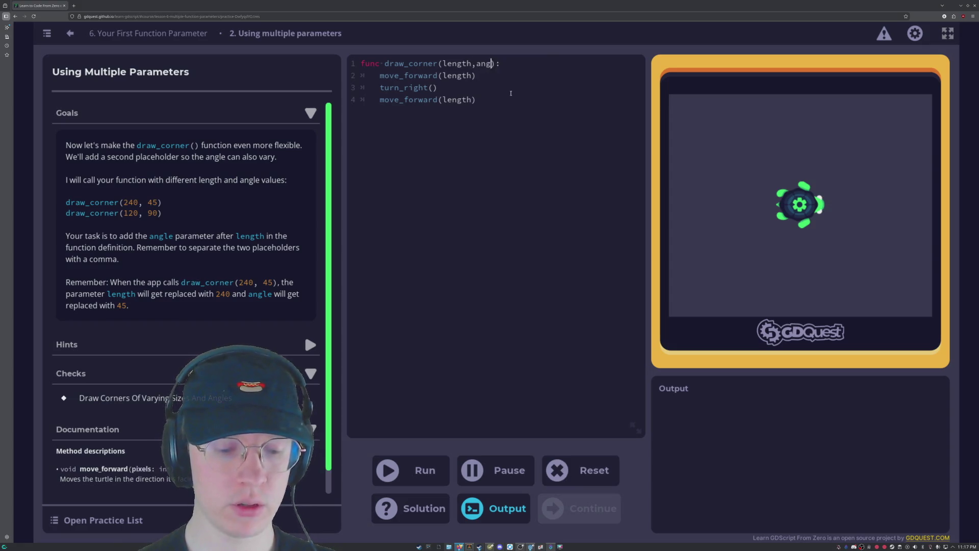
click(433, 87)
text(angle)
key(ctrl+Return)
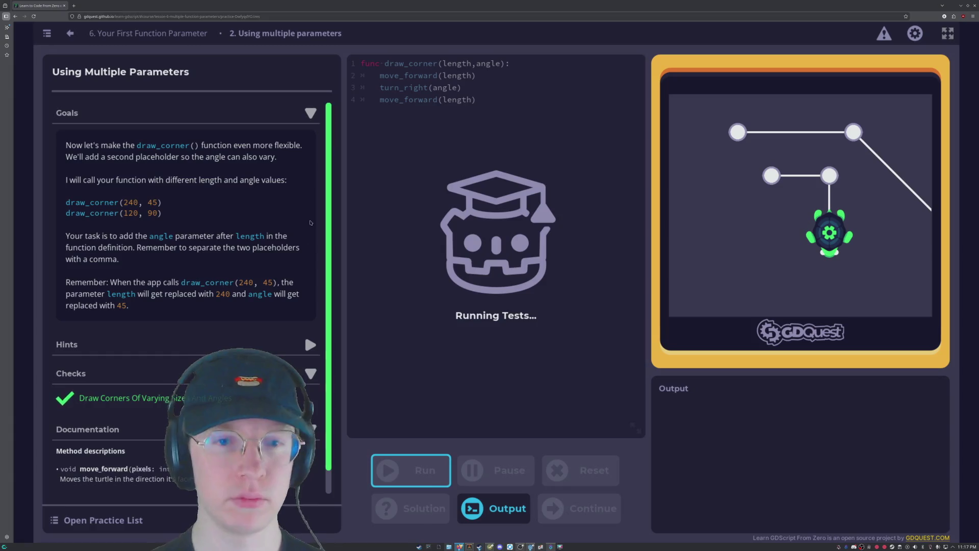
click(412, 351)
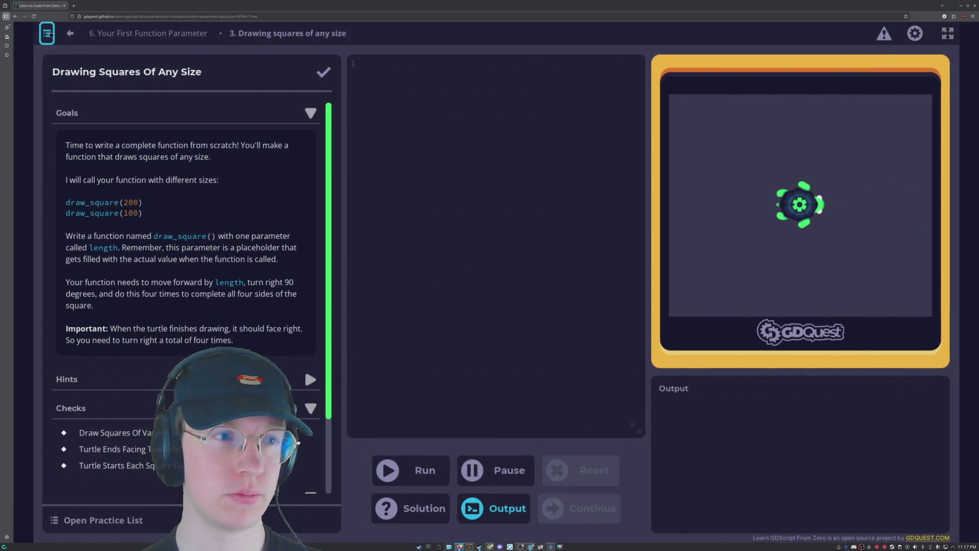
Resume Lesson 16 from the course index, return to its top, and run the move_to_right() demo.
click(47, 33)
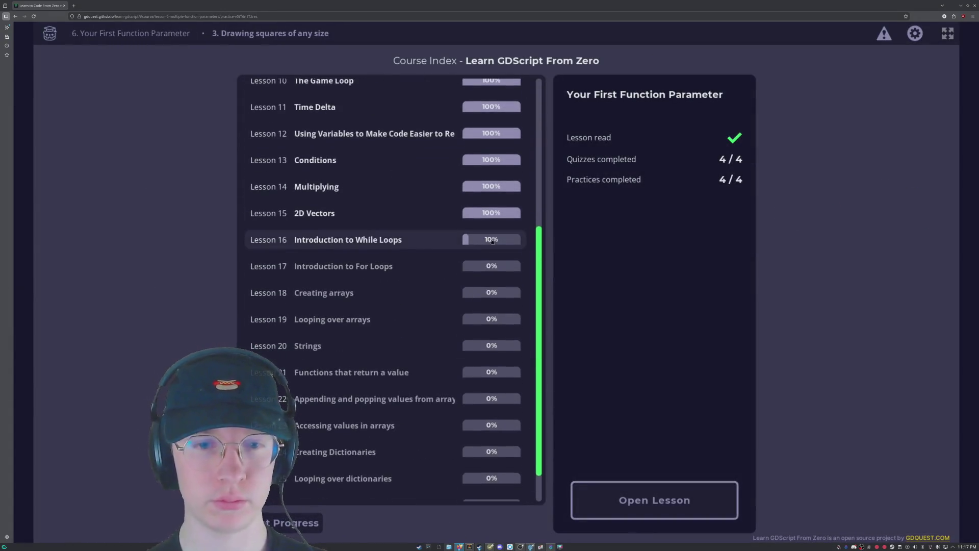
click(647, 502)
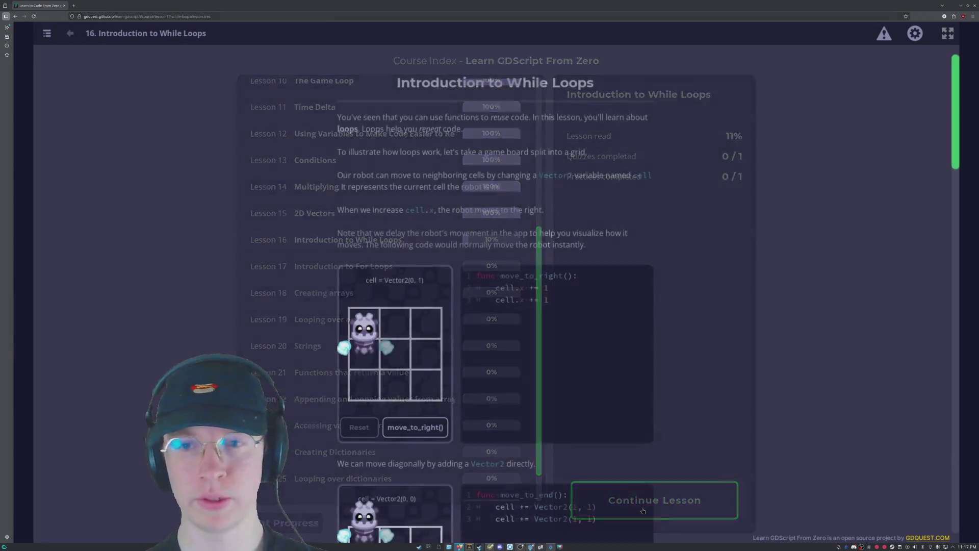
scroll(470, 243, up, 5)
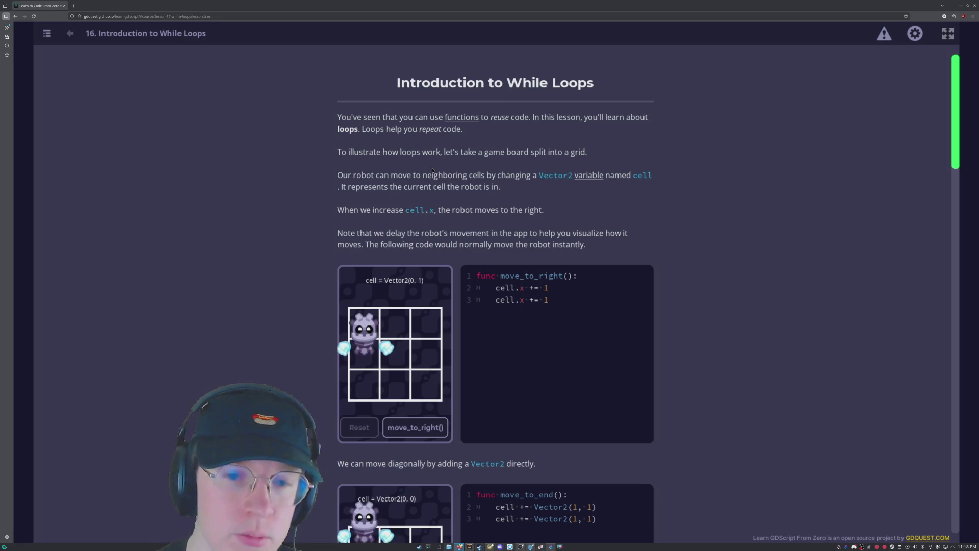
click(414, 428)
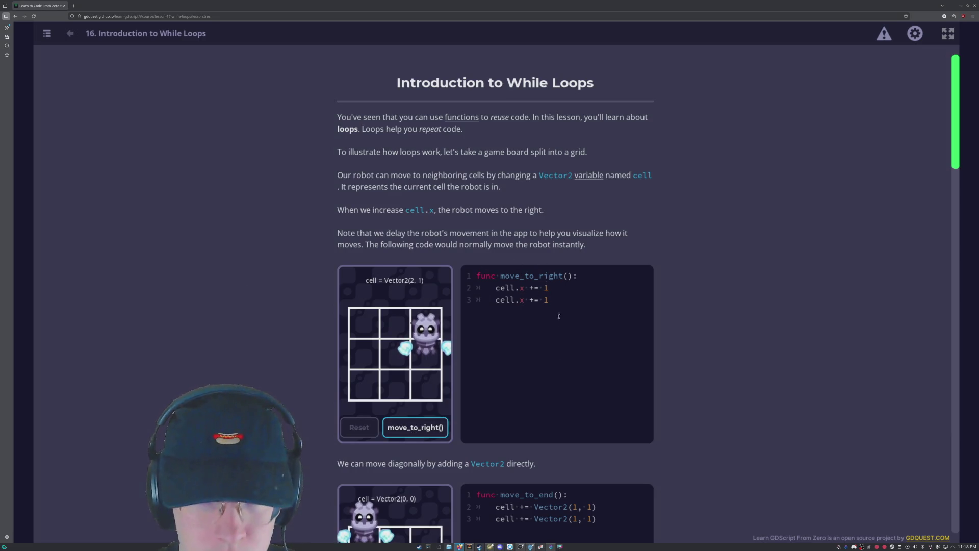
Reset and rerun move_to_right() to Vector2(2, 1), then run diagonal move_to_end() to Vector2(2, 2).
click(359, 427)
click(416, 427)
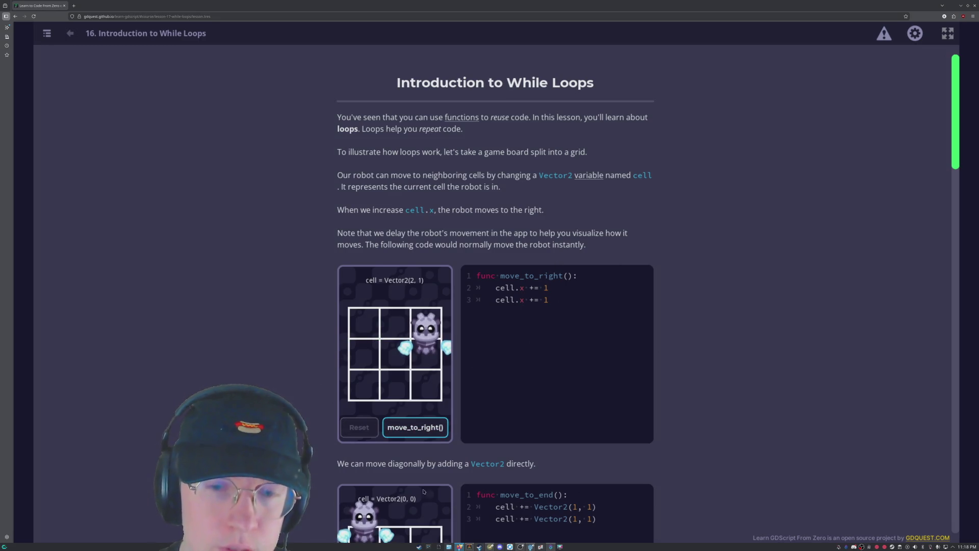
scroll(336, 380, down, 5)
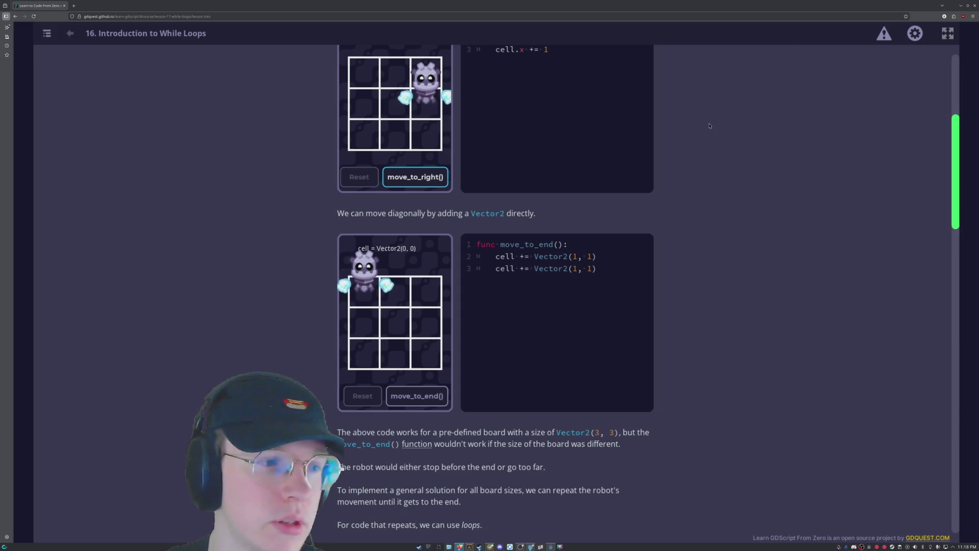
click(423, 398)
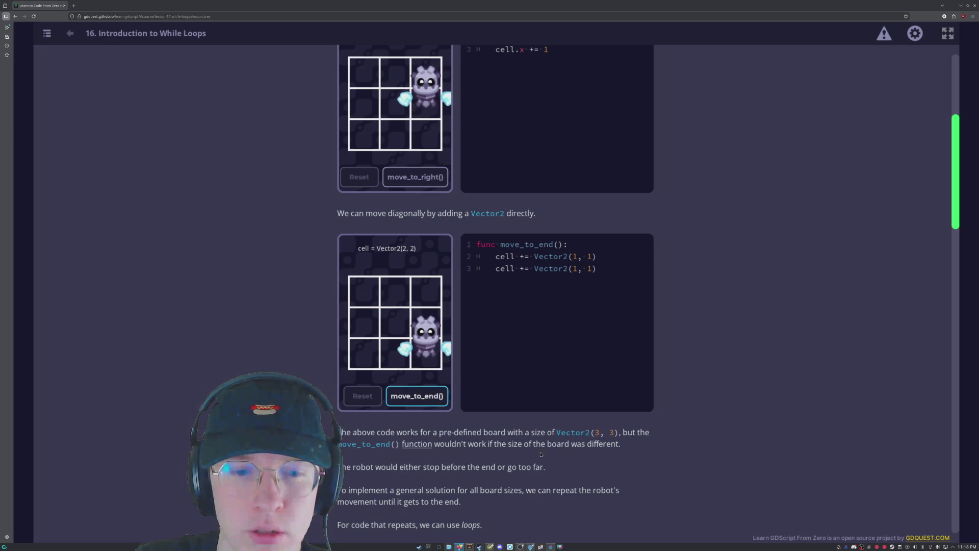
scroll(742, 307, down, 3)
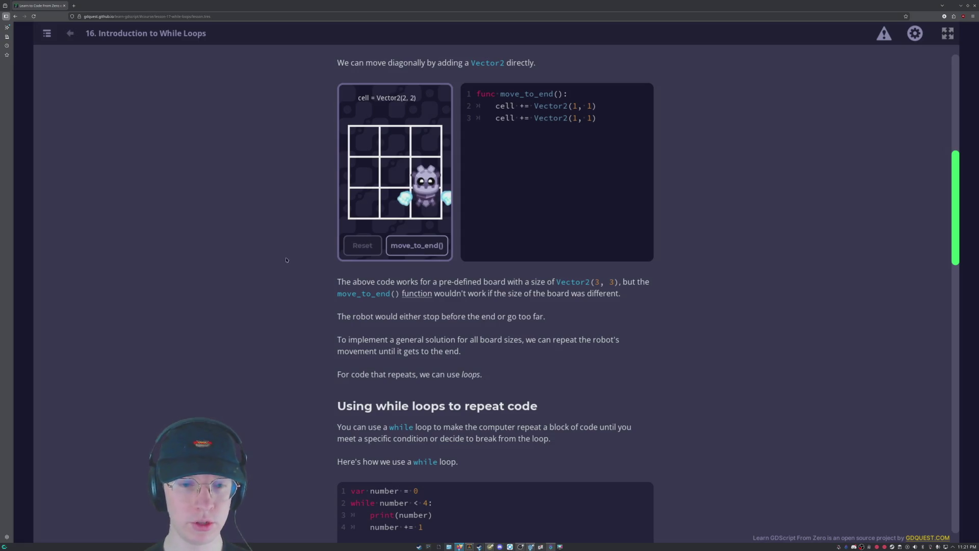
Scroll down to the while-loop counting example with its Output and Debugger panels.
scroll(489, 275, down, 1)
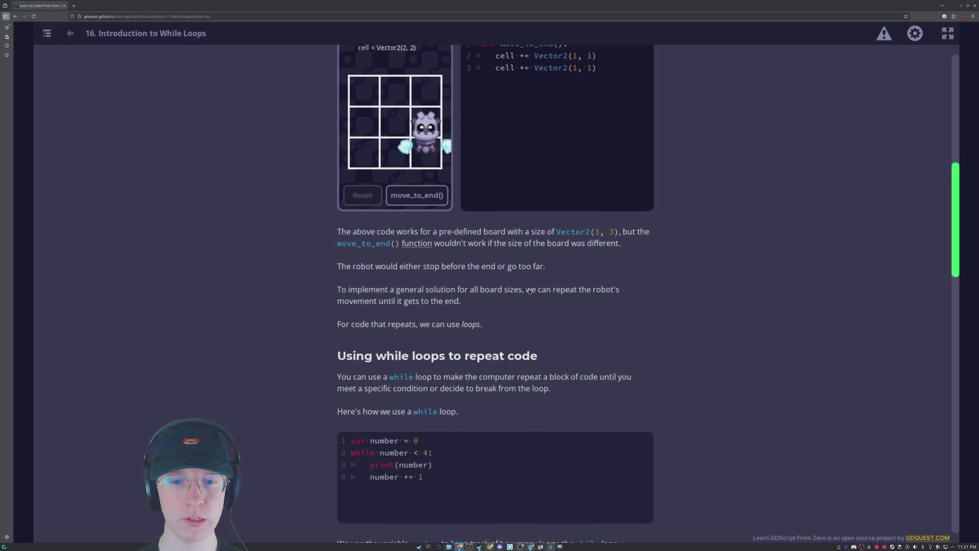
scroll(444, 325, down, 1)
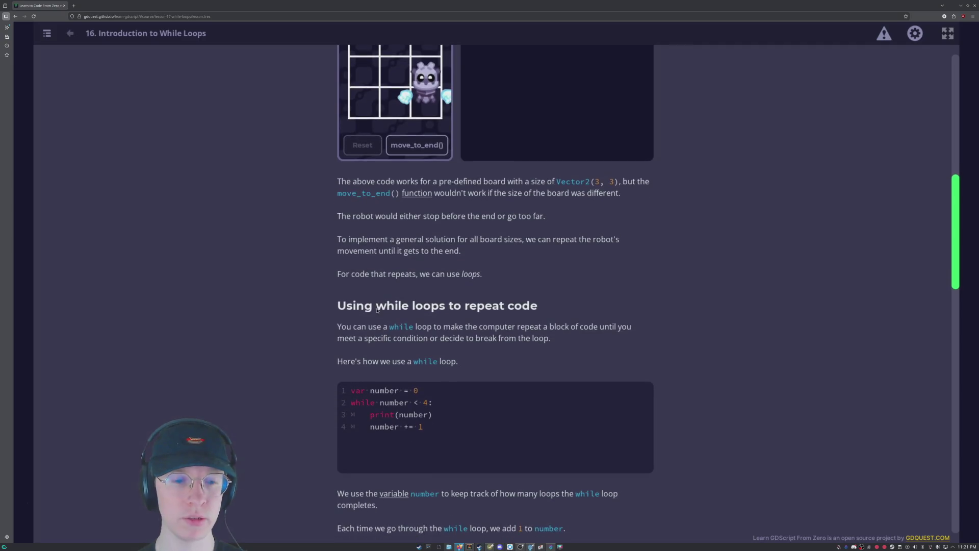
scroll(444, 325, down, 2)
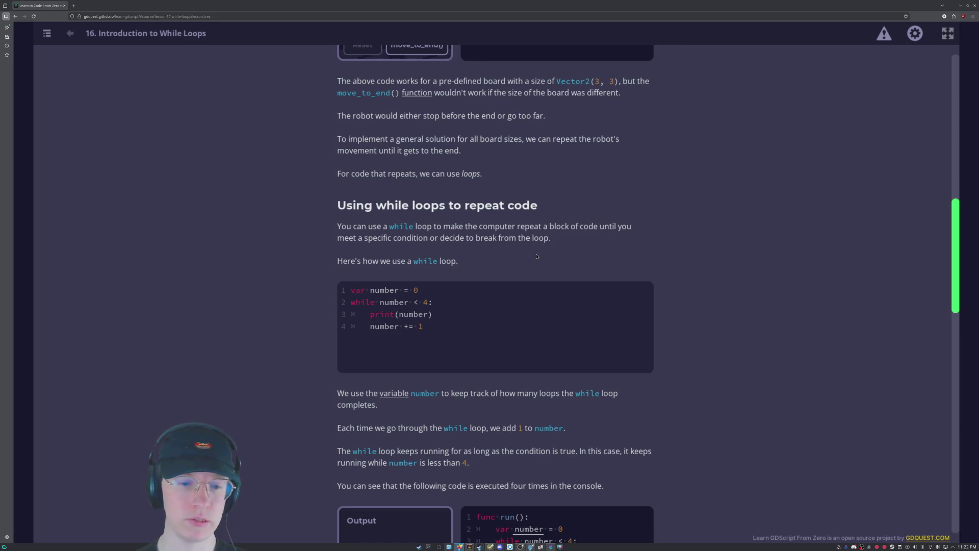
scroll(536, 256, up, 1)
scroll(532, 293, down, 3)
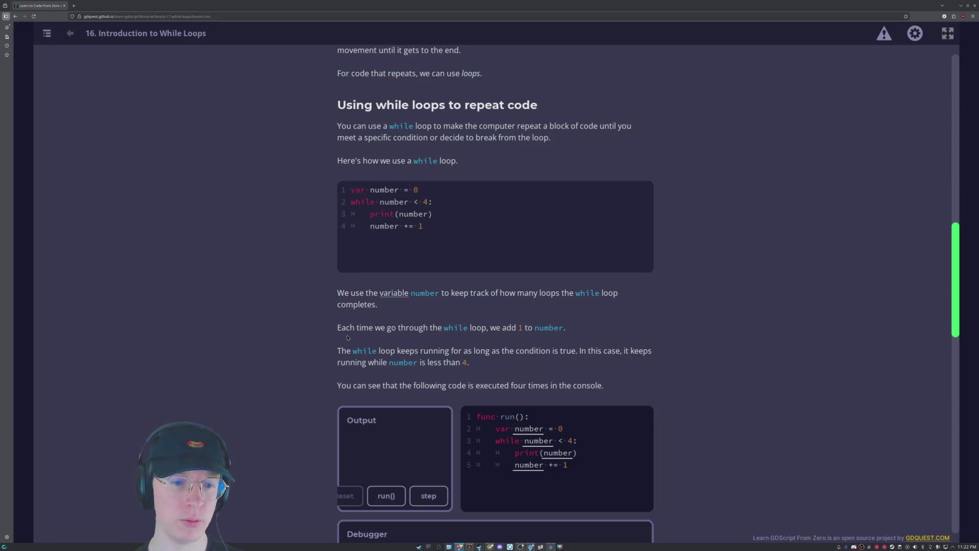
scroll(347, 337, down, 3)
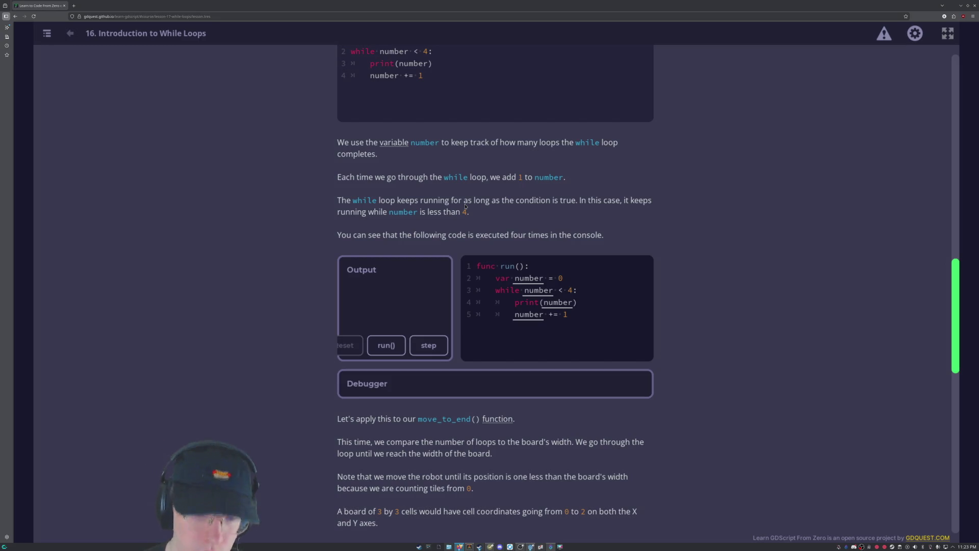
Start stepping through the while-loop example, pausing on func run().
click(430, 344)
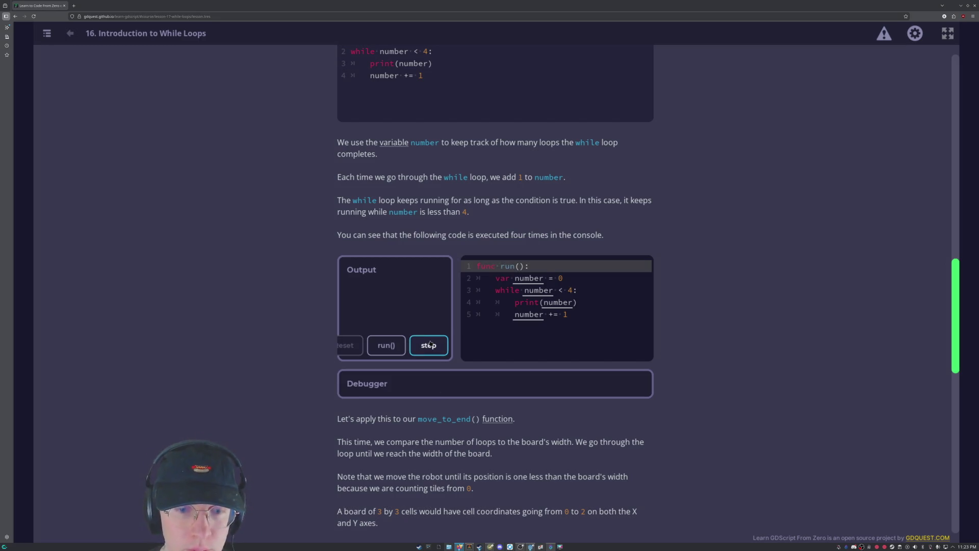
Step through the loop line by line until number reaches 2.
click(430, 345)
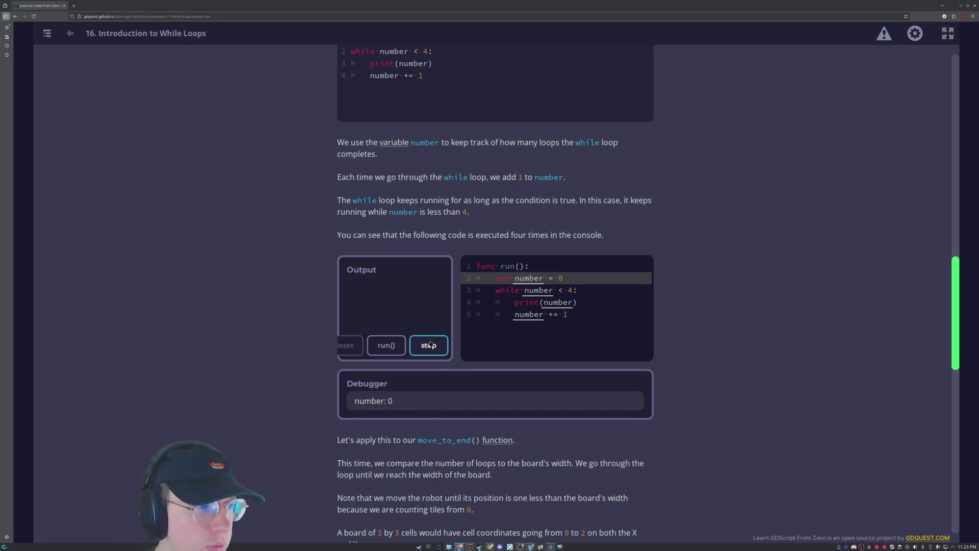
click(430, 344)
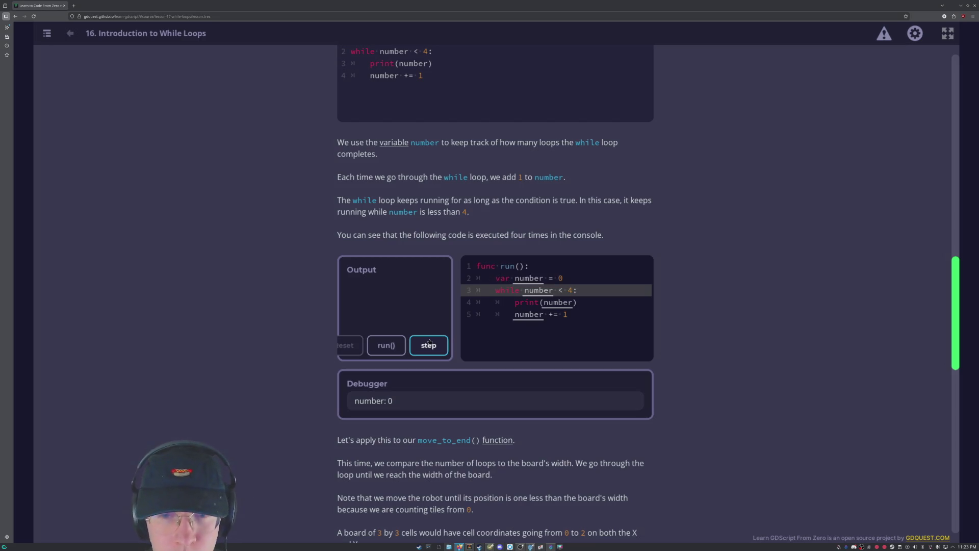
click(430, 344)
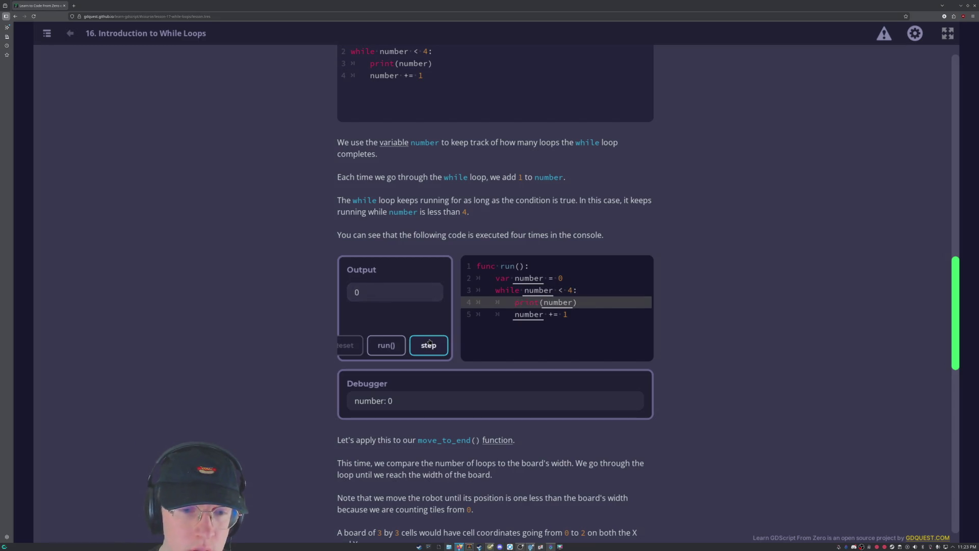
click(430, 343)
click(430, 344)
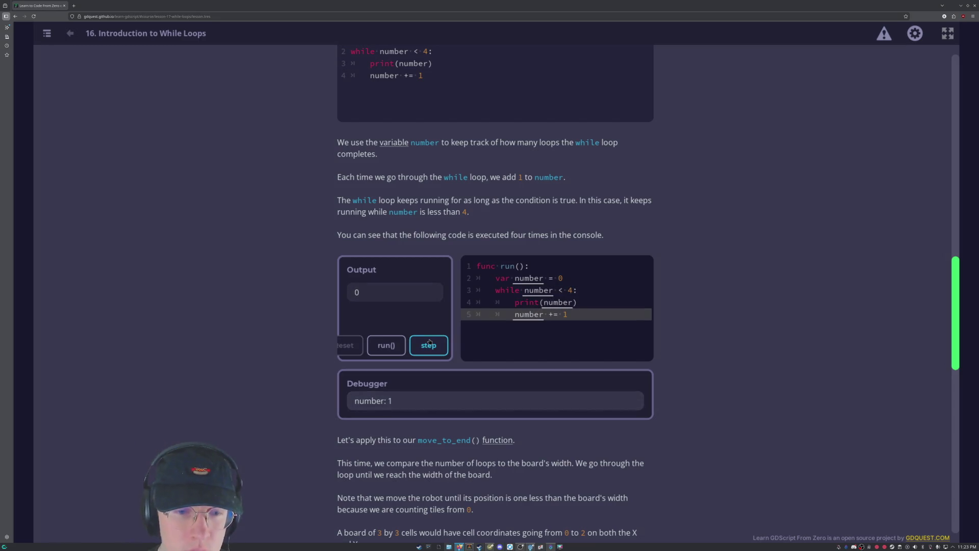
click(430, 344)
click(430, 344)
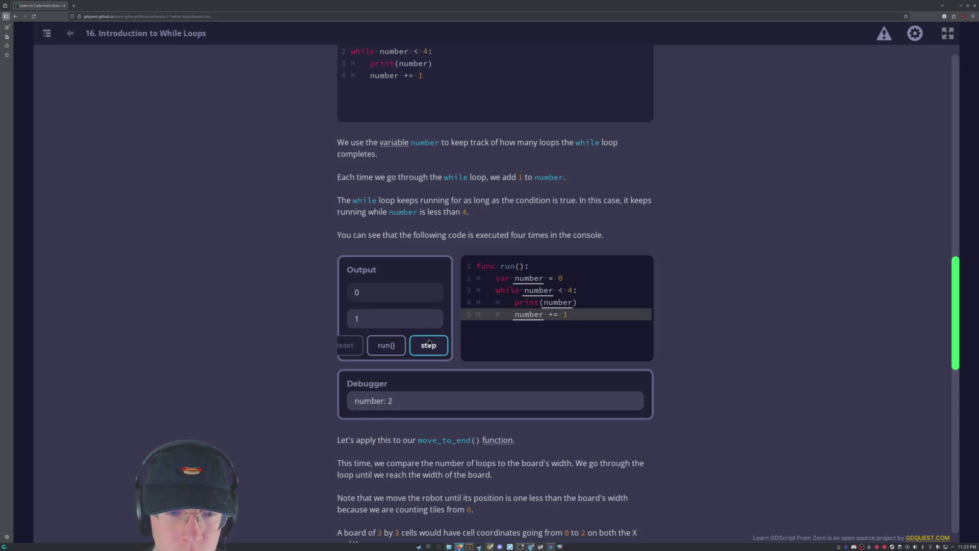
Run the example to completion so the debugger shows number: 4, then scroll on.
click(386, 345)
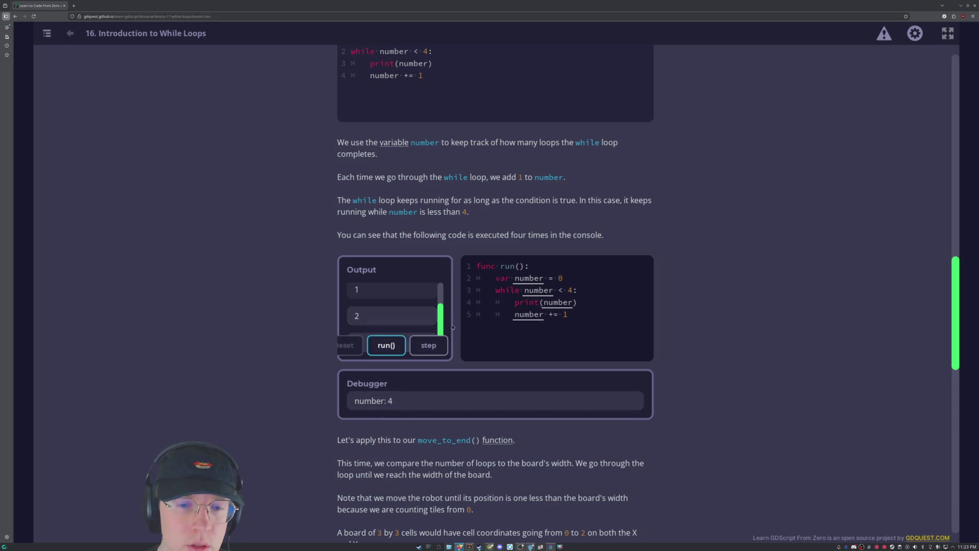
scroll(442, 319, up, 2)
scroll(442, 322, down, 2)
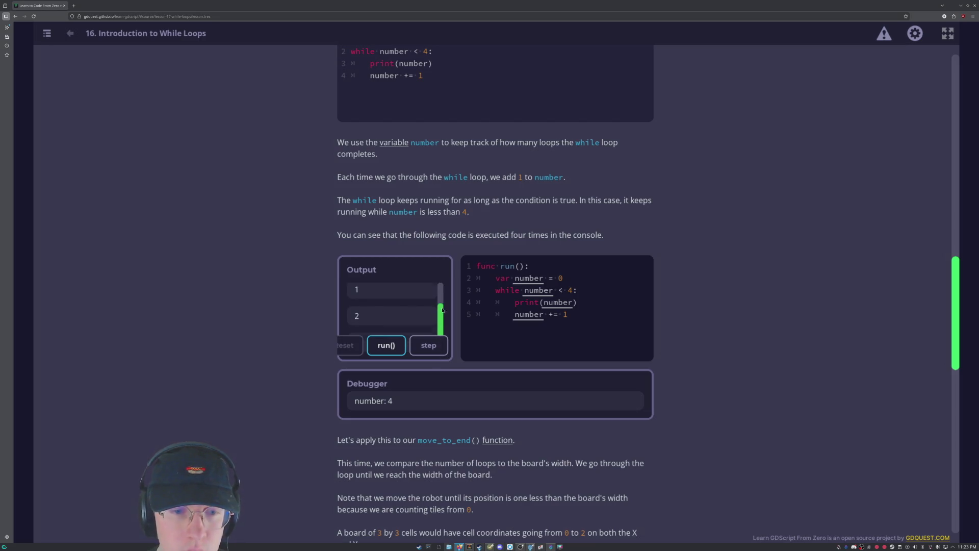
scroll(306, 380, down, 8)
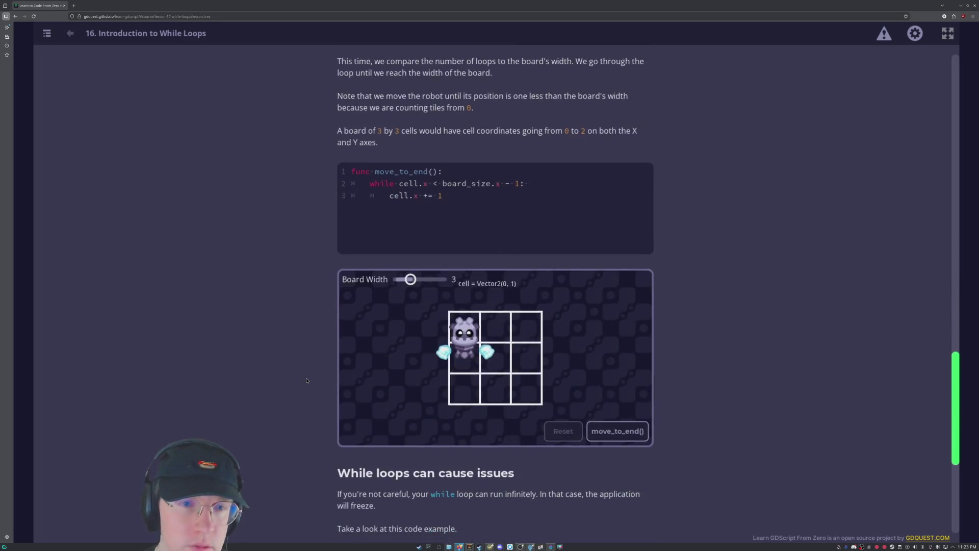
scroll(307, 380, up, 5)
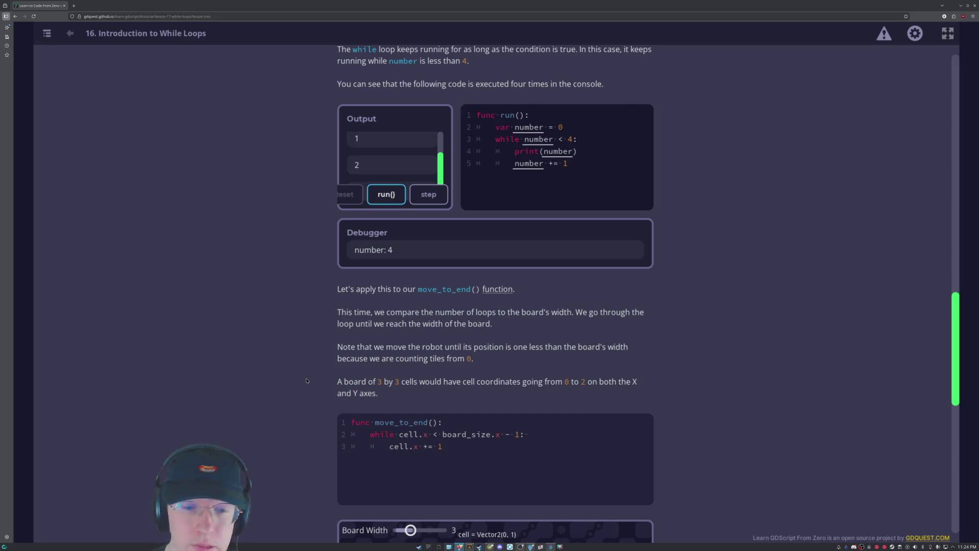
scroll(307, 380, down, 5)
scroll(265, 363, up, 2)
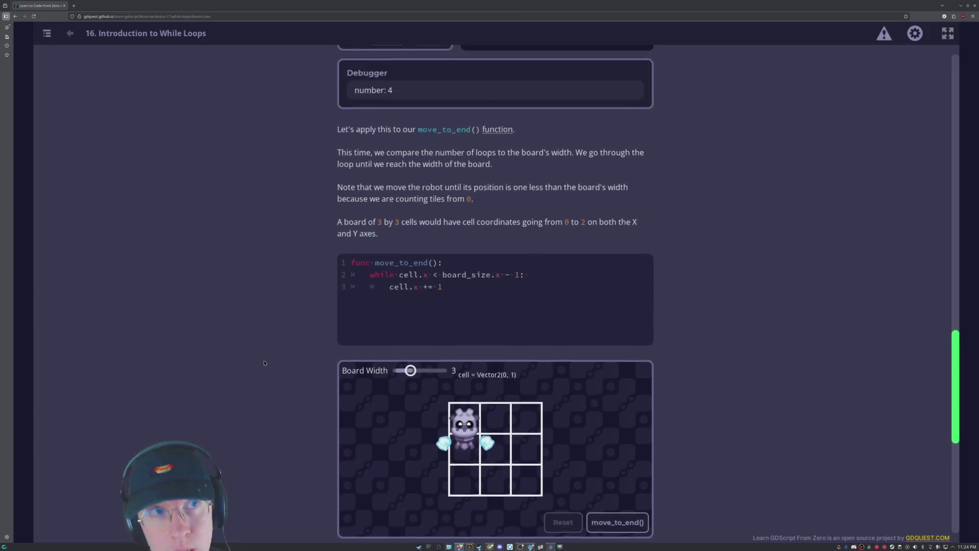
scroll(261, 388, up, 1)
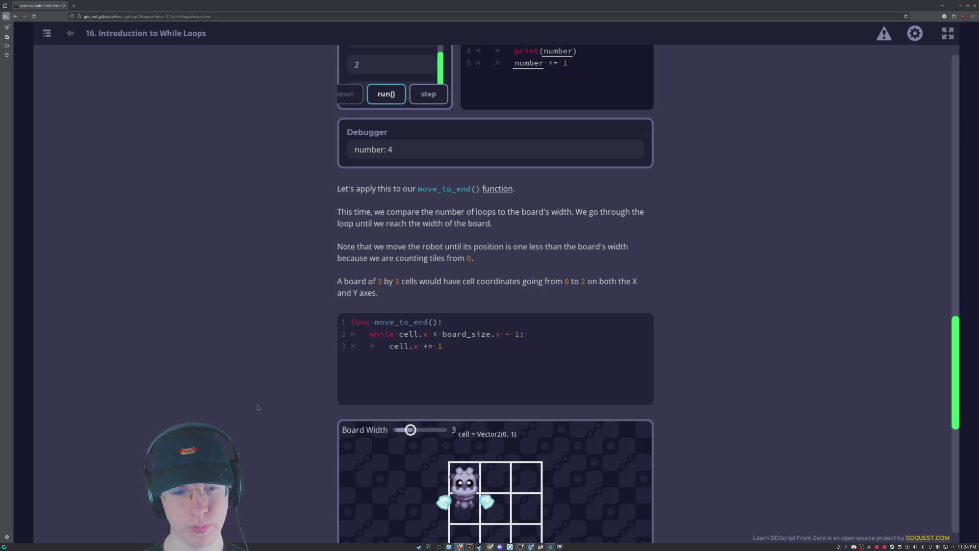
scroll(417, 131, down, 5)
drag(417, 132, 444, 131)
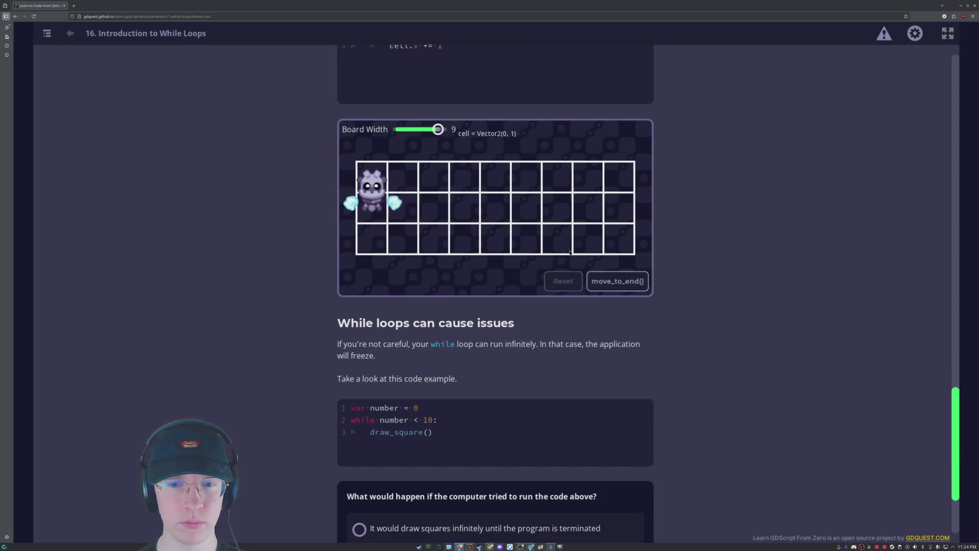
Run move_to_end() on board widths 1, 2 and 9, ending at Vector2(8, 1).
click(608, 289)
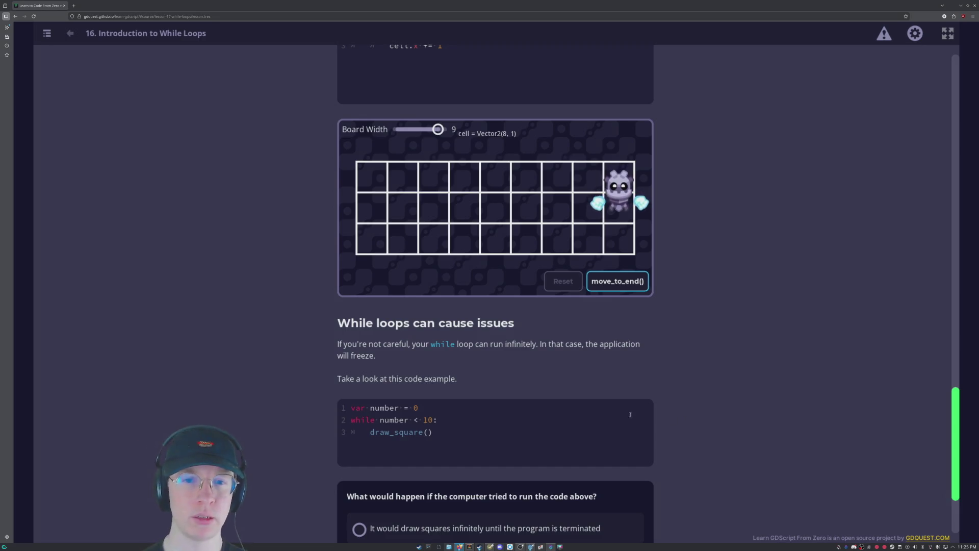
drag(437, 129, 401, 129)
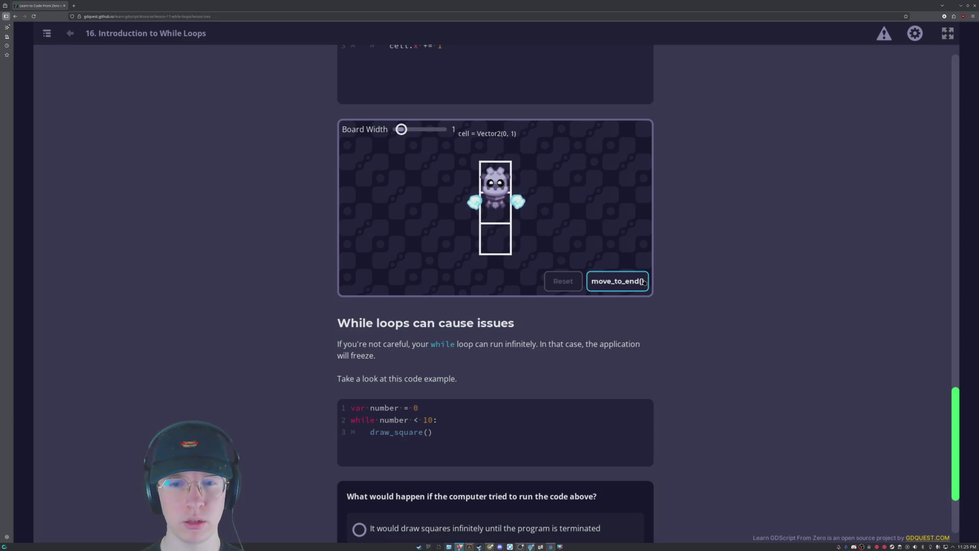
key(Right)
click(617, 281)
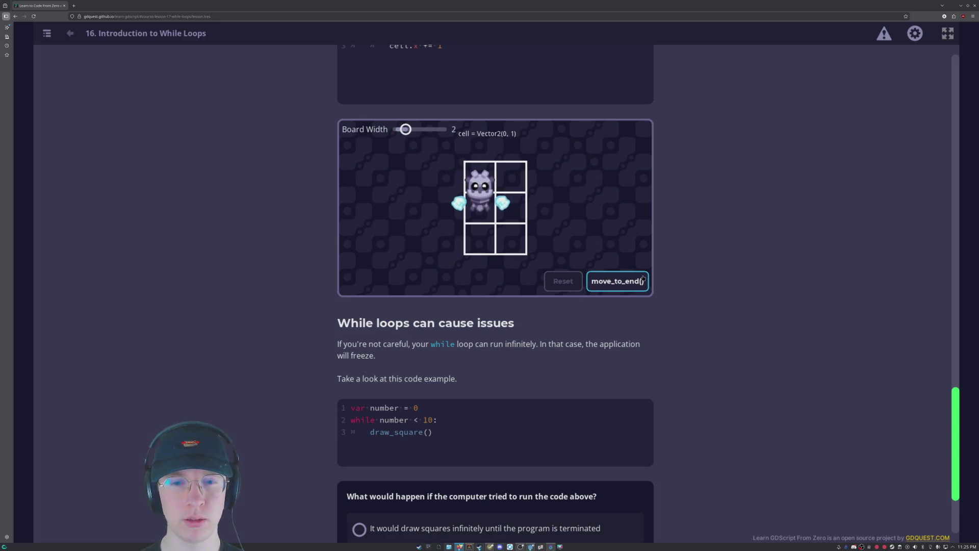
key(End)
click(626, 280)
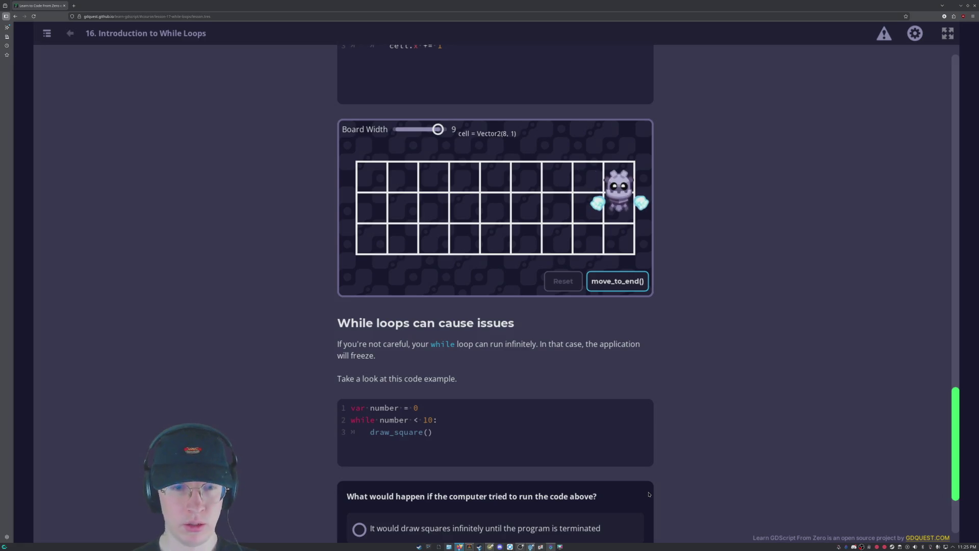
scroll(400, 278, up, 5)
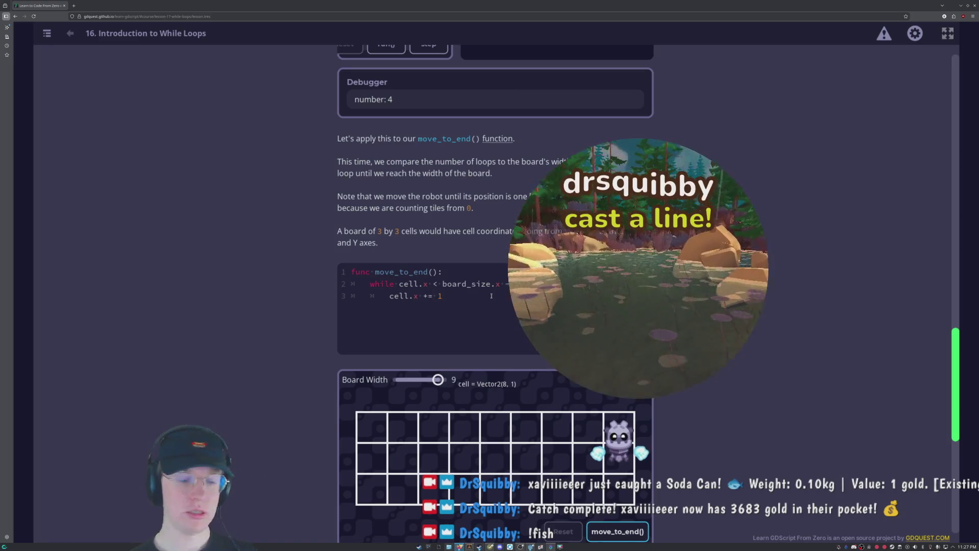
scroll(495, 255, down, 1)
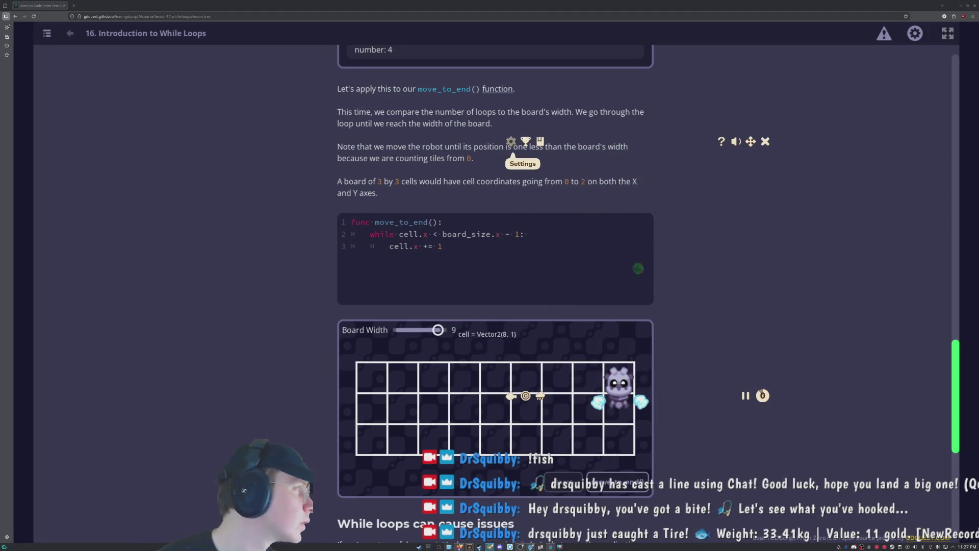
click(525, 141)
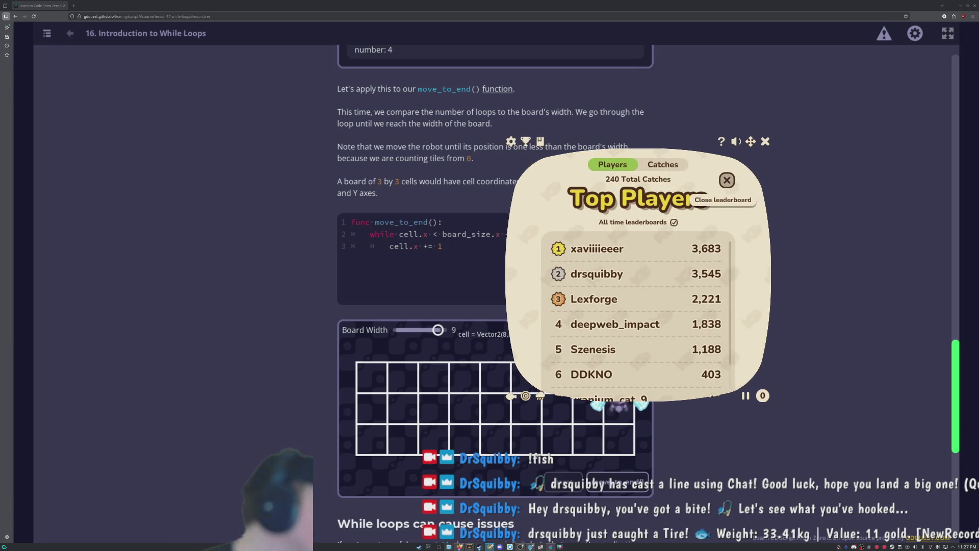
click(727, 180)
click(511, 142)
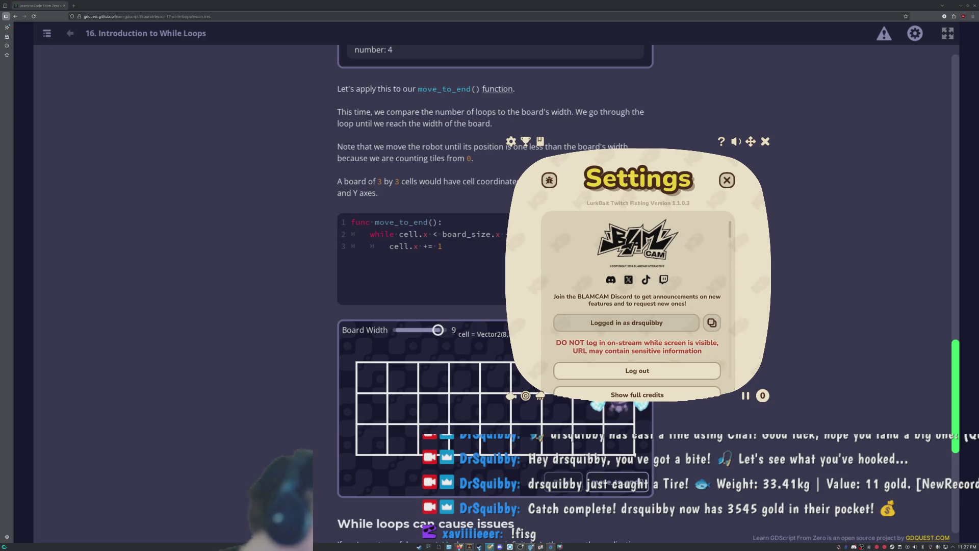
scroll(638, 301, down, 5)
scroll(638, 301, down, 2)
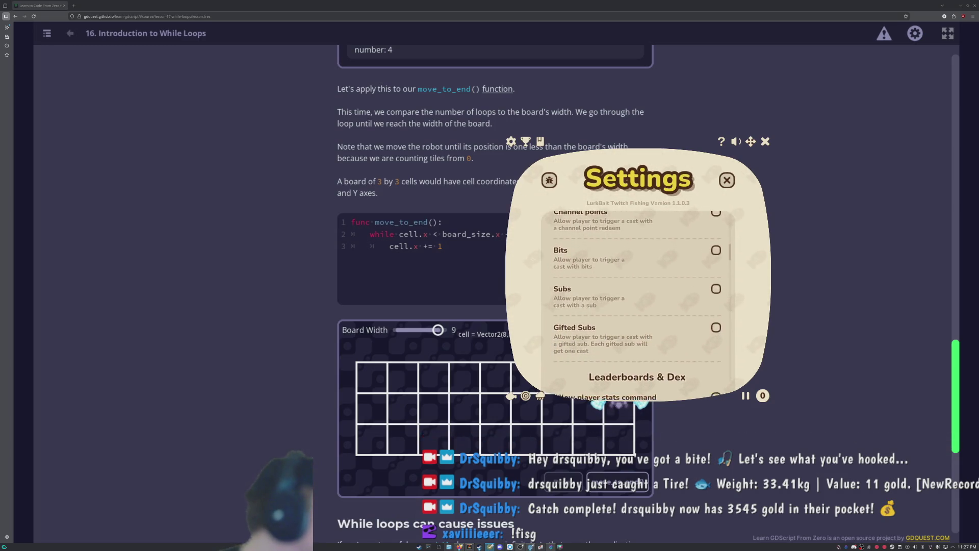
scroll(637, 301, up, 1)
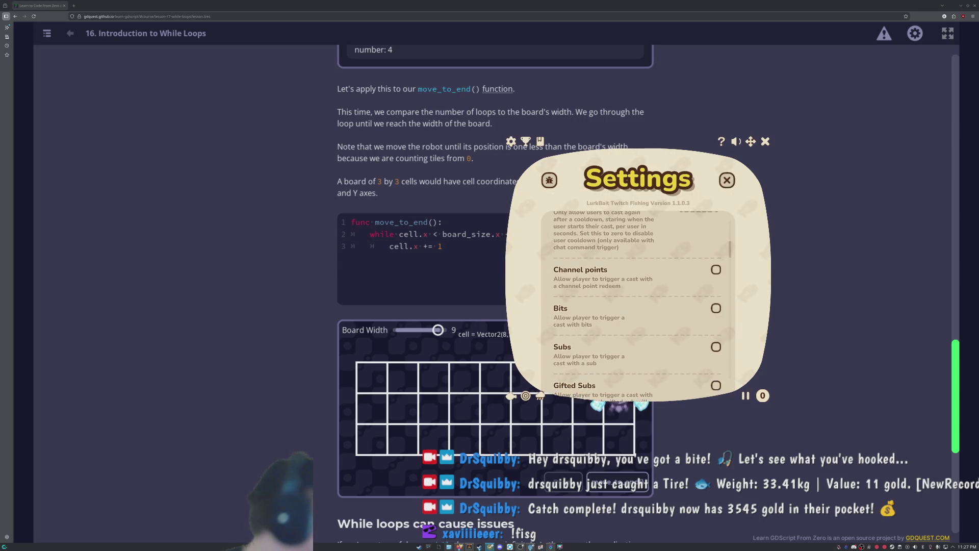
scroll(638, 301, down, 1)
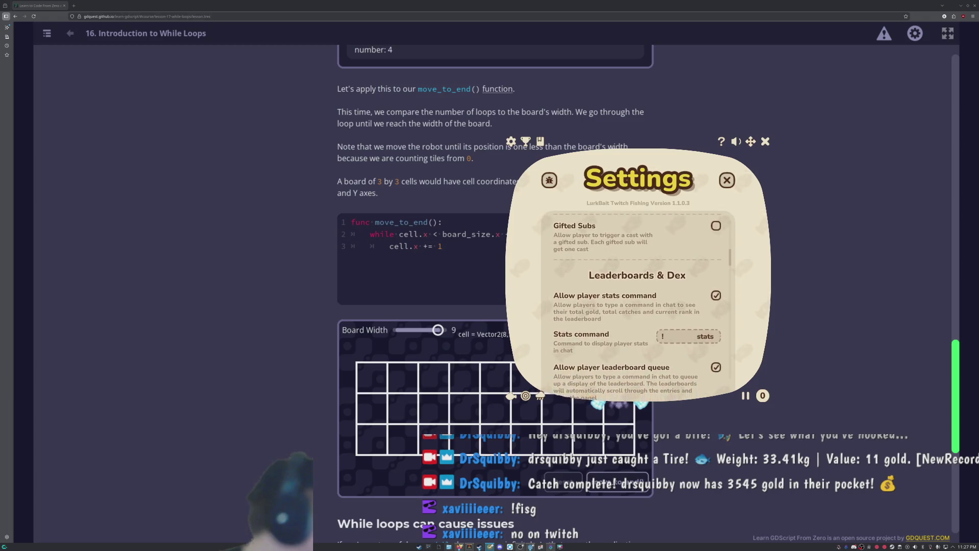
scroll(638, 301, down, 2)
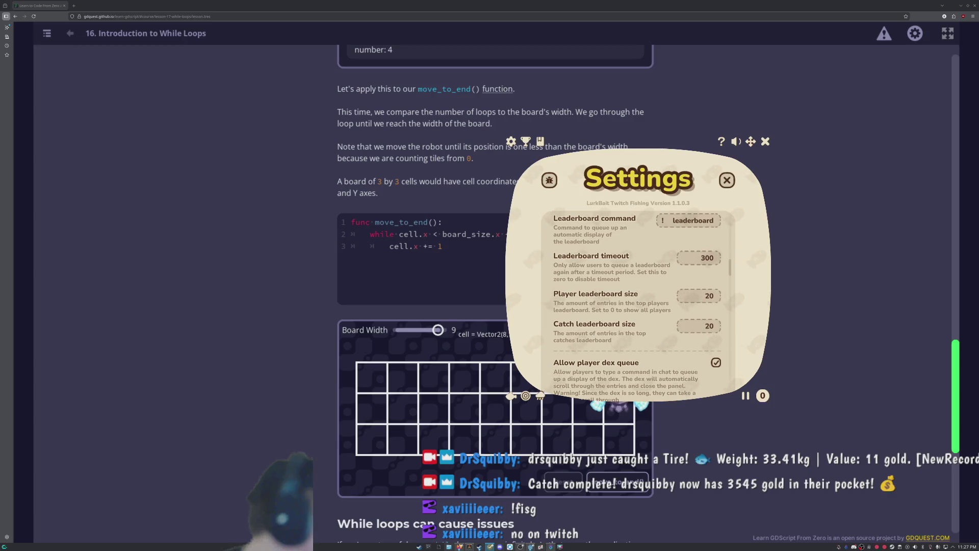
scroll(638, 301, up, 3)
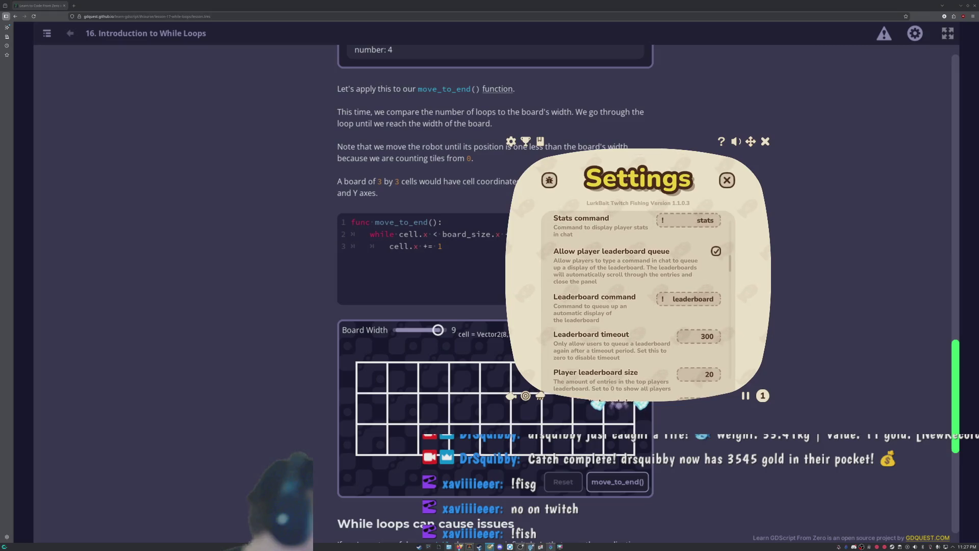
scroll(638, 301, down, 15)
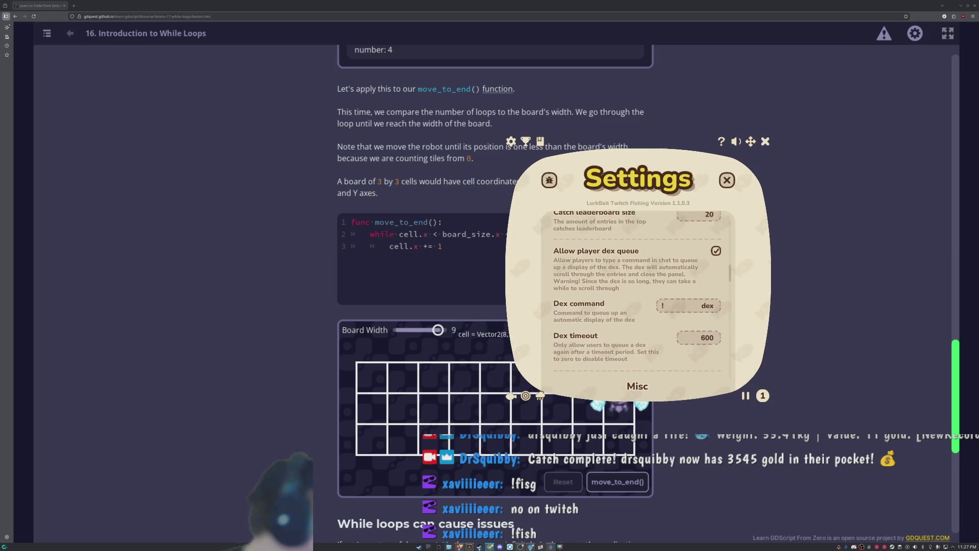
scroll(638, 301, down, 1)
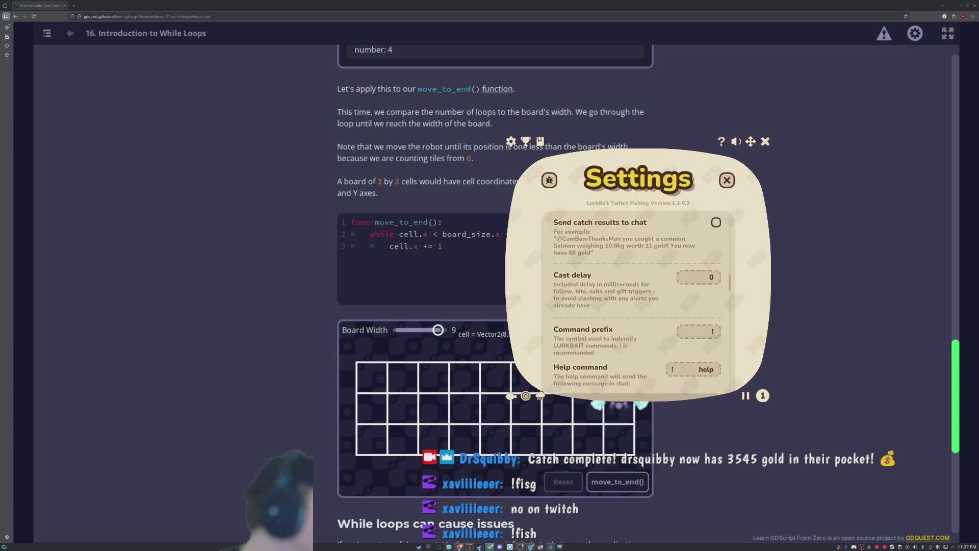
scroll(638, 301, down, 3)
scroll(638, 301, down, 12)
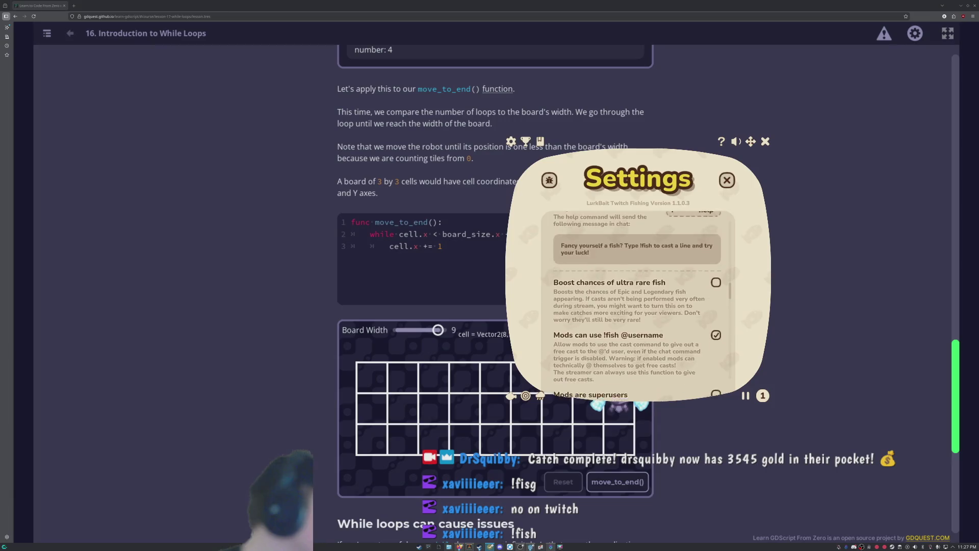
click(727, 180)
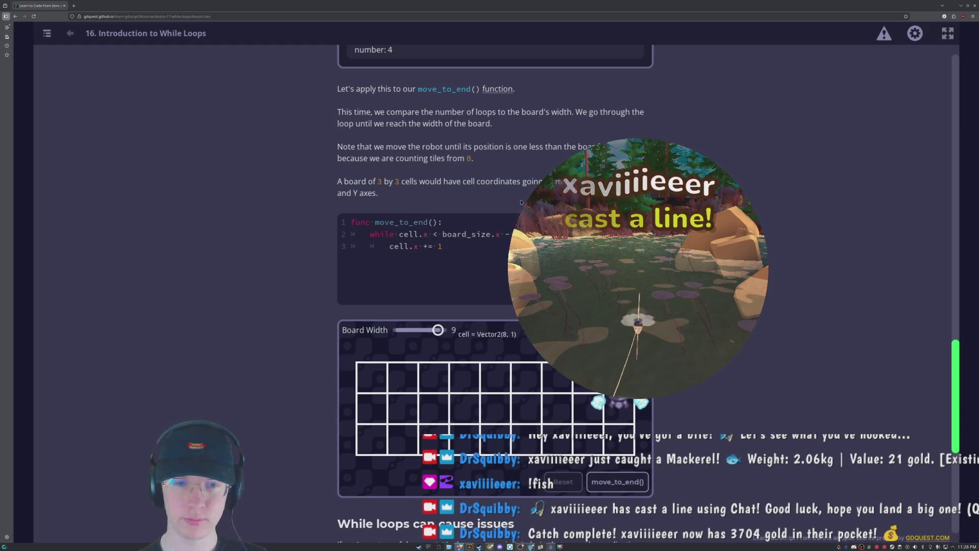
Drag the Board Width slider to 8 and scroll to the While loops can cause issues quiz.
scroll(495, 255, up, 1)
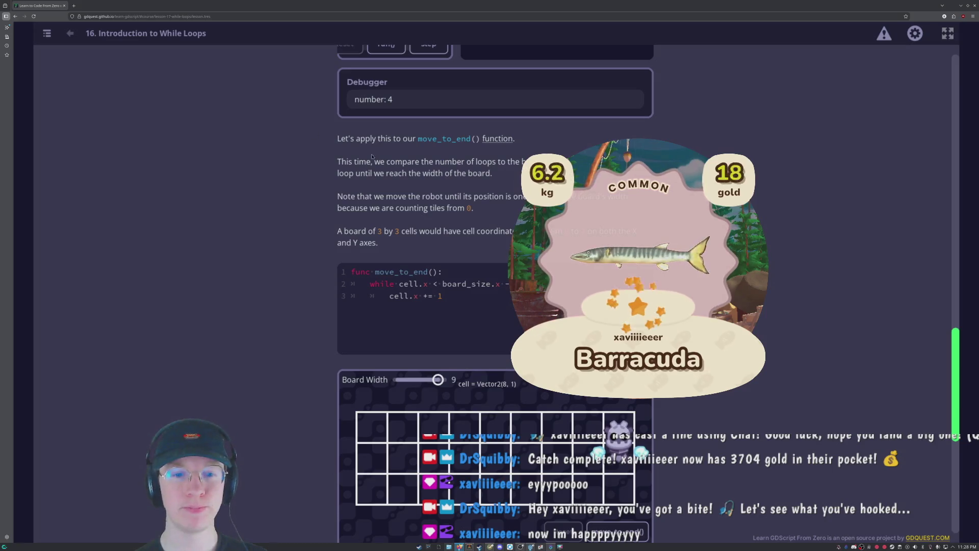
scroll(241, 142, down, 3)
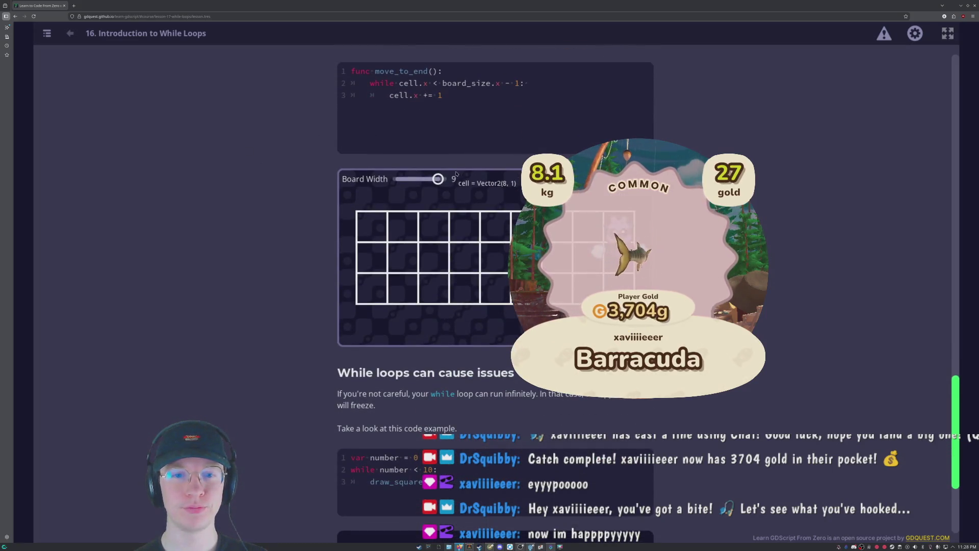
drag(438, 178, 434, 178)
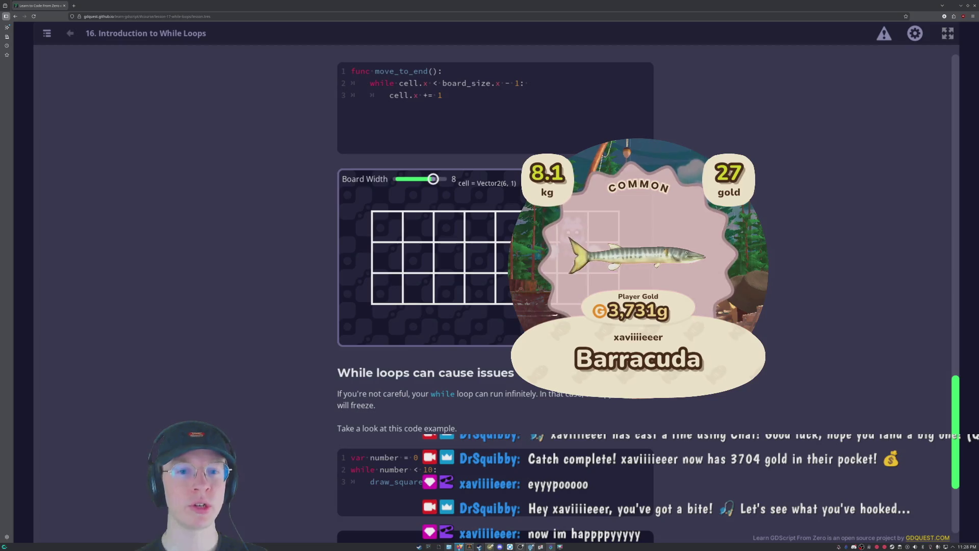
scroll(453, 479, up, 1)
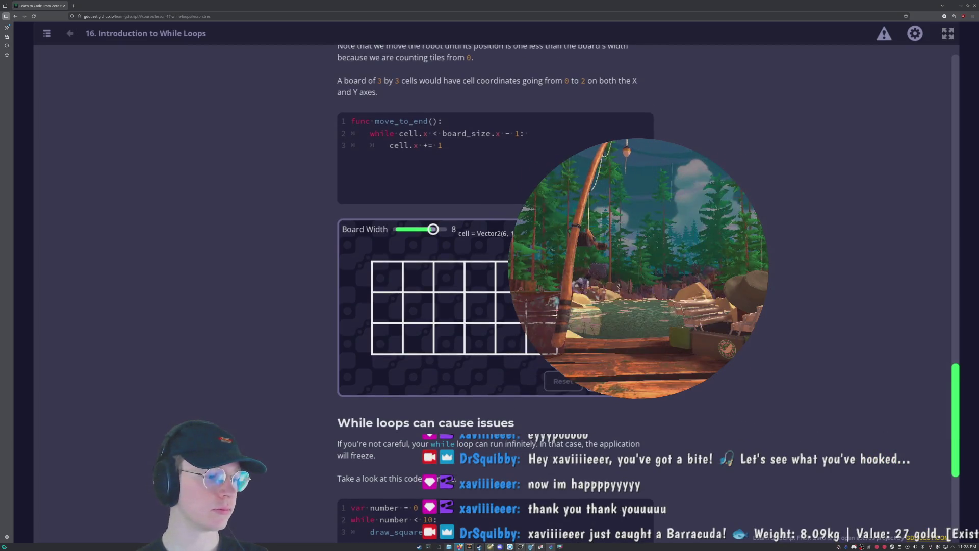
scroll(454, 480, up, 1)
scroll(709, 168, down, 2)
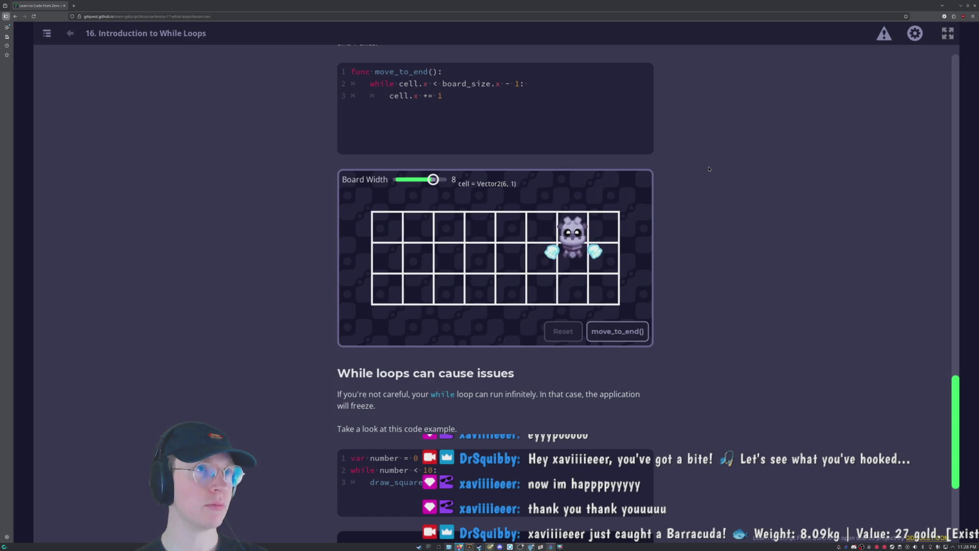
scroll(709, 168, up, 1)
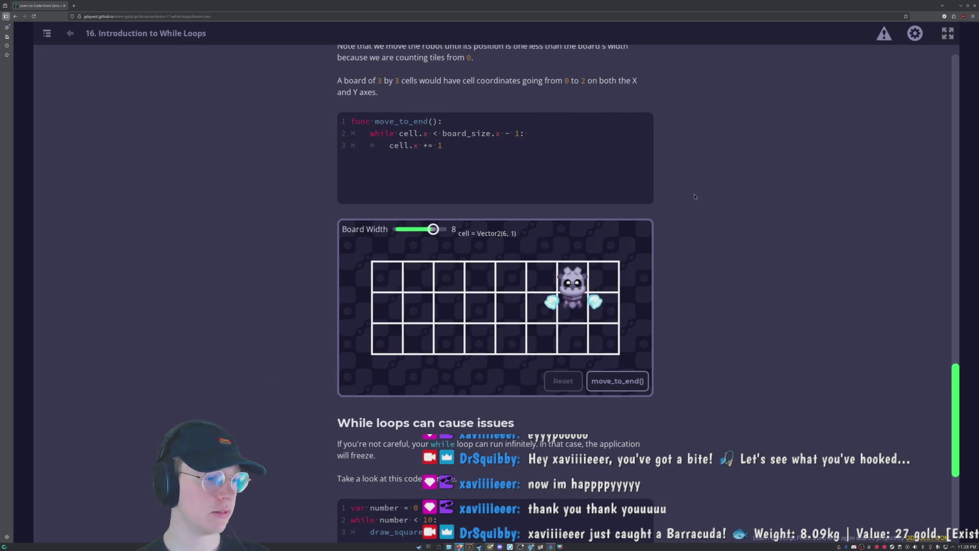
scroll(679, 206, down, 5)
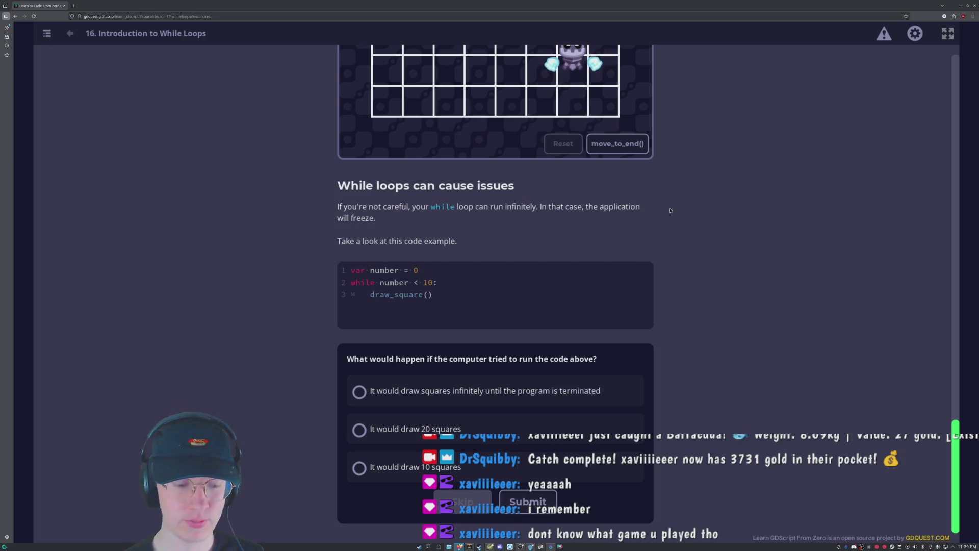
scroll(544, 189, up, 5)
Highlight the draw_square() while-loop code lines while reading the quiz example.
scroll(358, 245, down, 5)
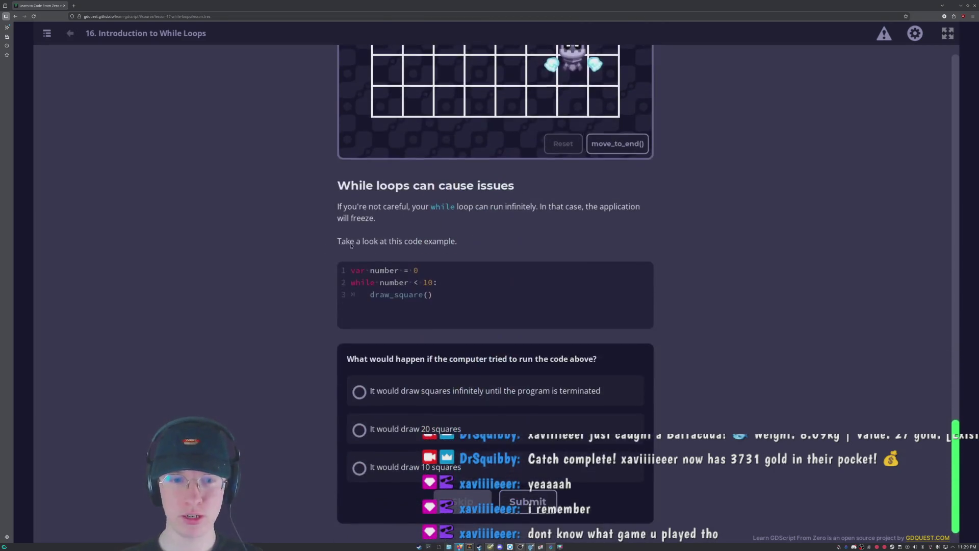
drag(435, 297, 342, 269)
click(535, 276)
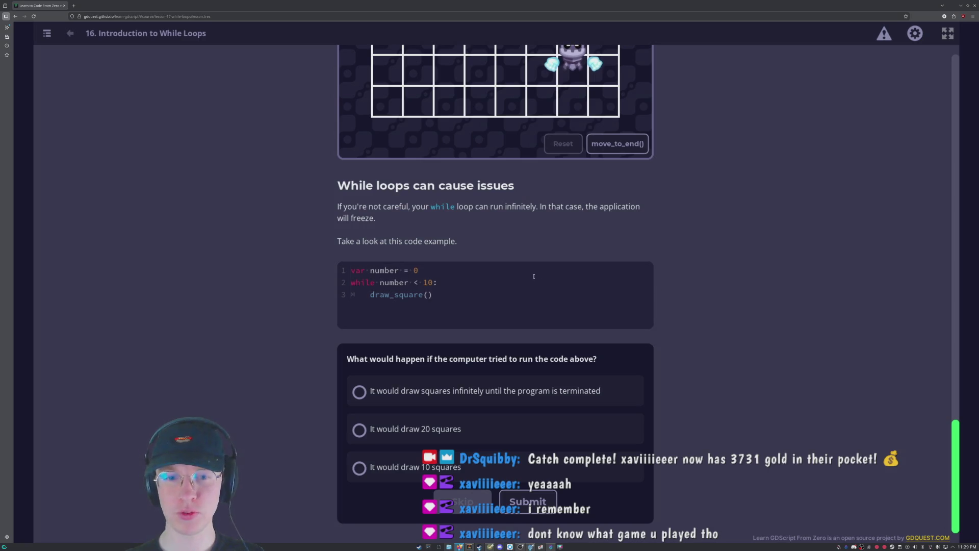
drag(435, 296, 352, 270)
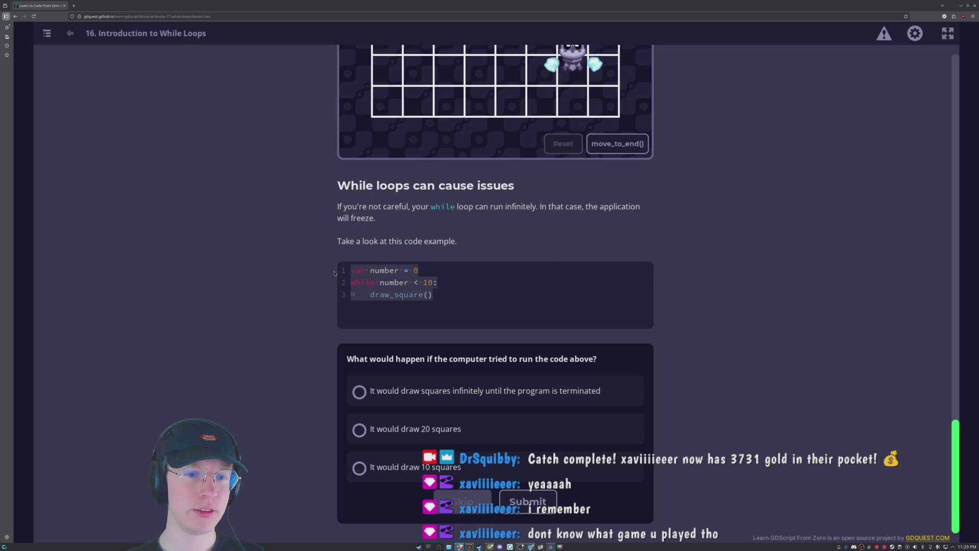
click(445, 296)
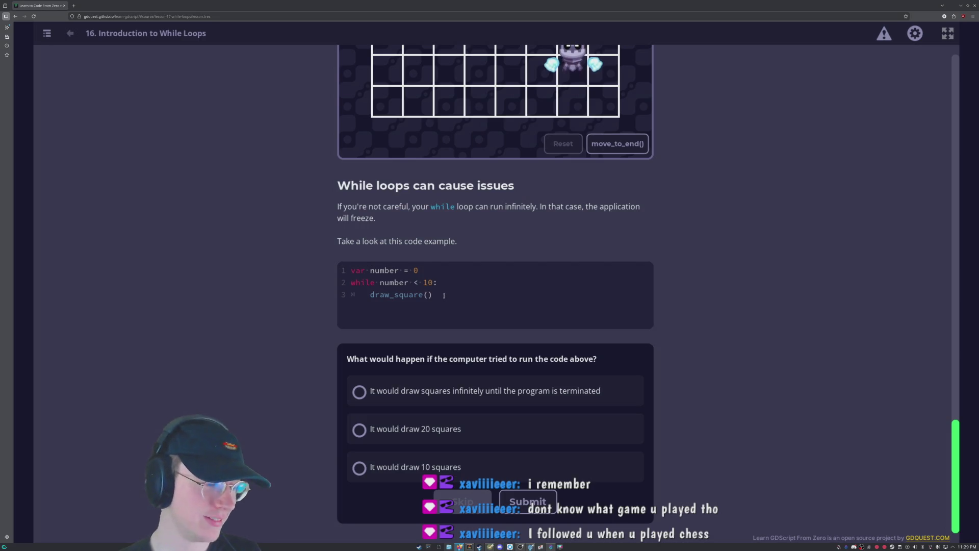
mouse_move(444, 296)
mouse_down()
mouse_move(386, 294)
mouse_move(408, 271)
mouse_move(380, 282)
mouse_up()
click(403, 282)
click(380, 283)
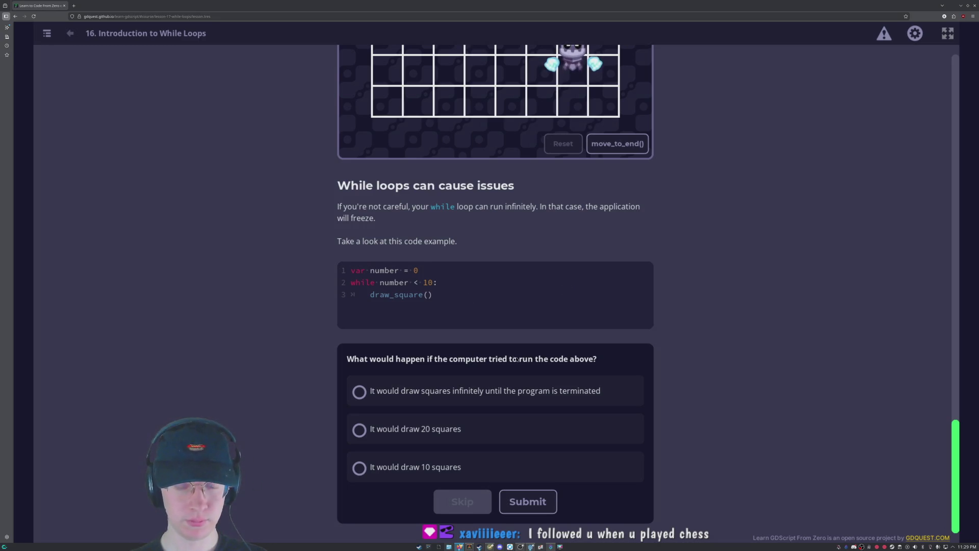
scroll(510, 327, up, 3)
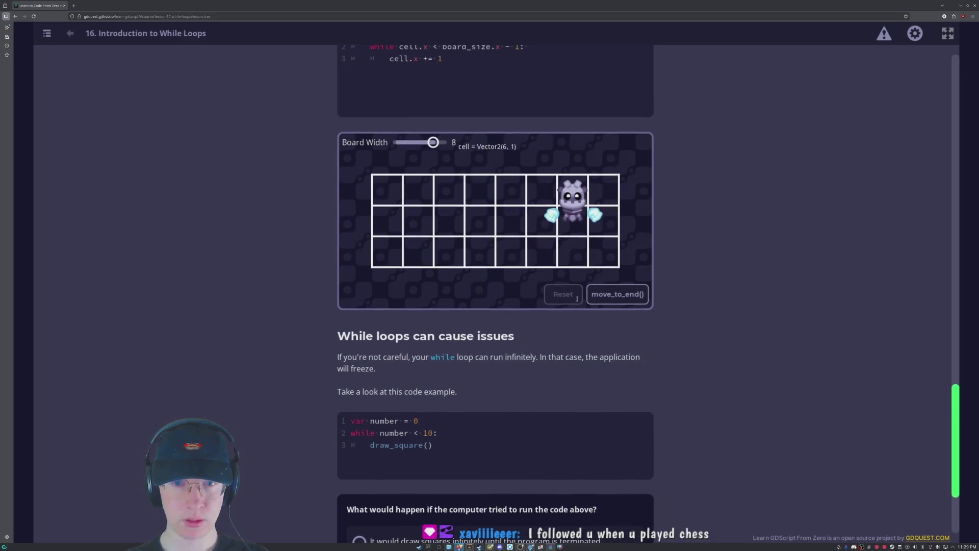
scroll(444, 356, down, 3)
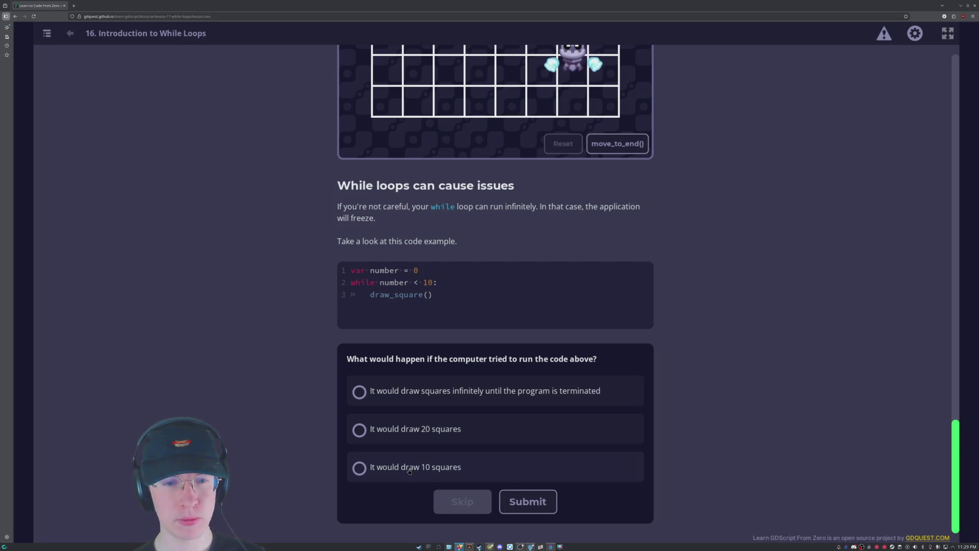
Submit the answer that squares are drawn infinitely, then scroll to When to use while loops.
click(409, 397)
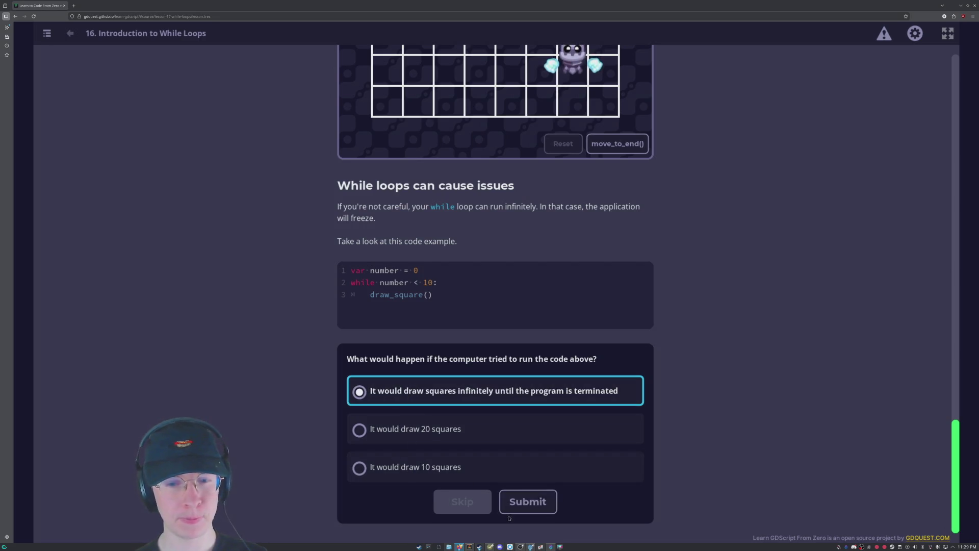
click(528, 502)
scroll(767, 314, down, 8)
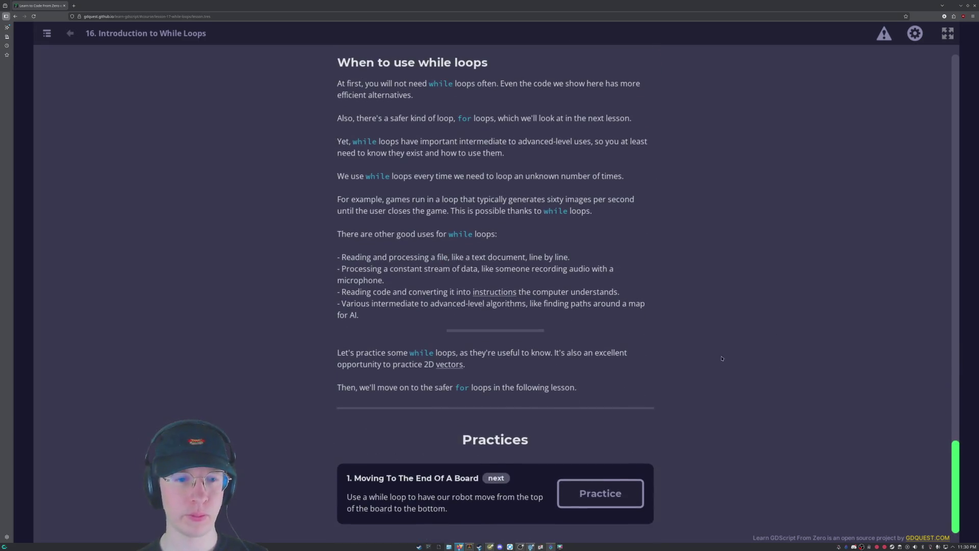
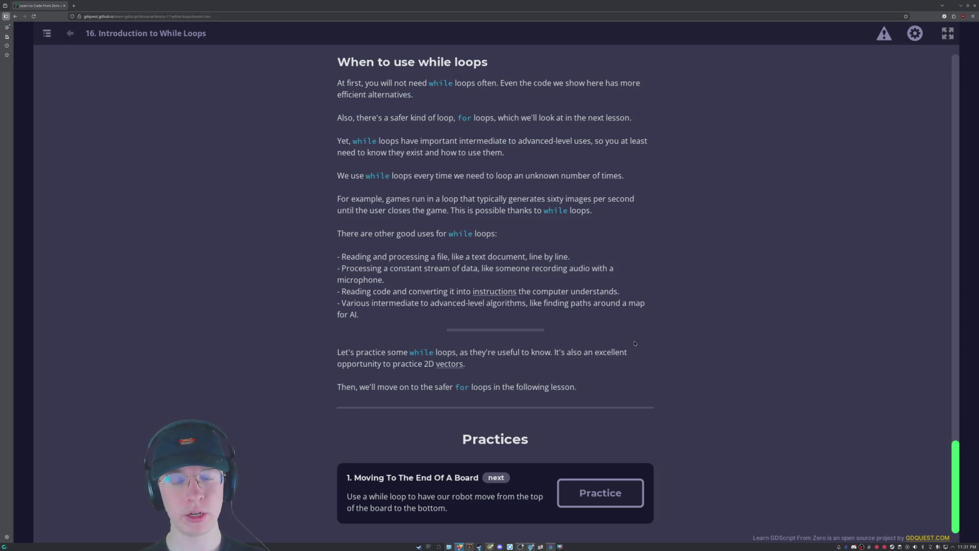
Open the Moving To The End Of A Board practice and begin move_to_bottom's body with 'cell'.
scroll(586, 324, up, 5)
scroll(582, 325, down, 5)
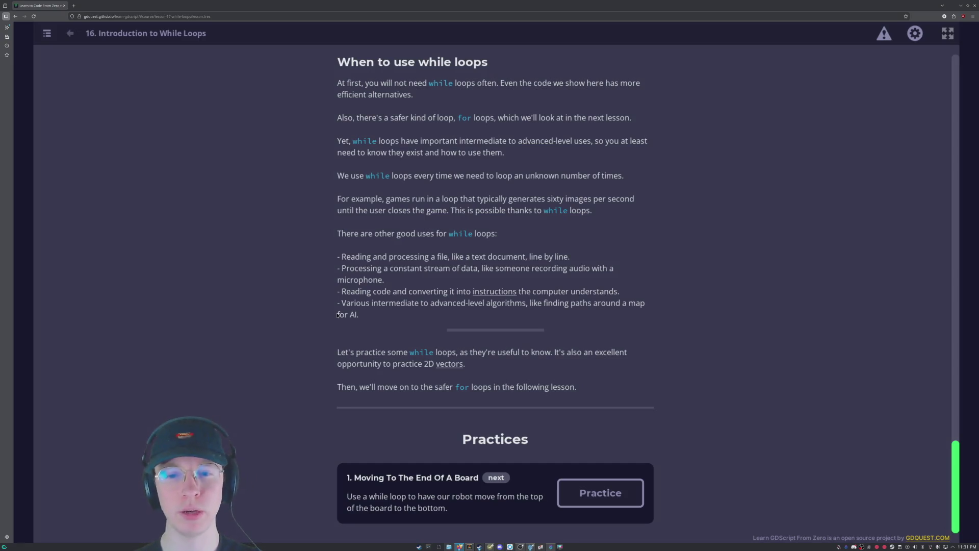
scroll(377, 262, up, 2)
scroll(534, 109, down, 2)
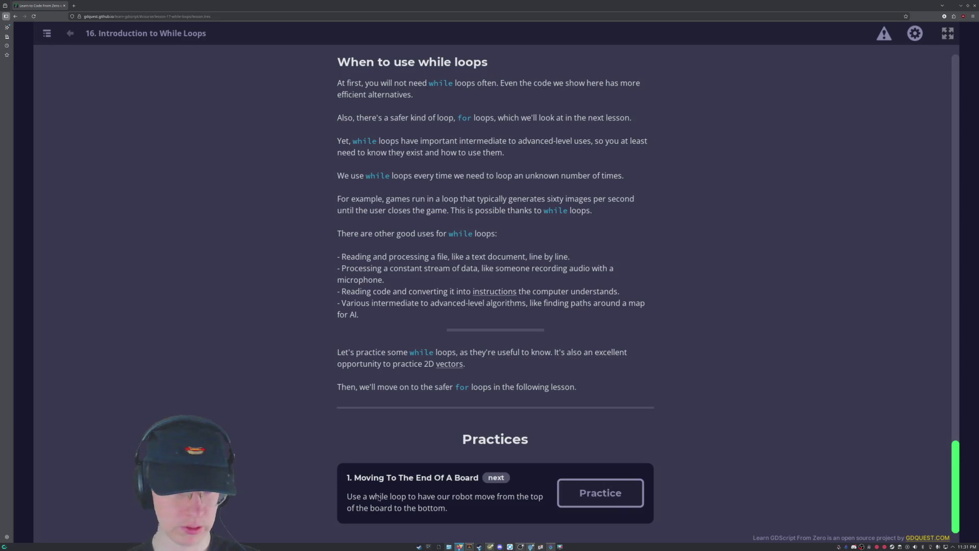
click(600, 492)
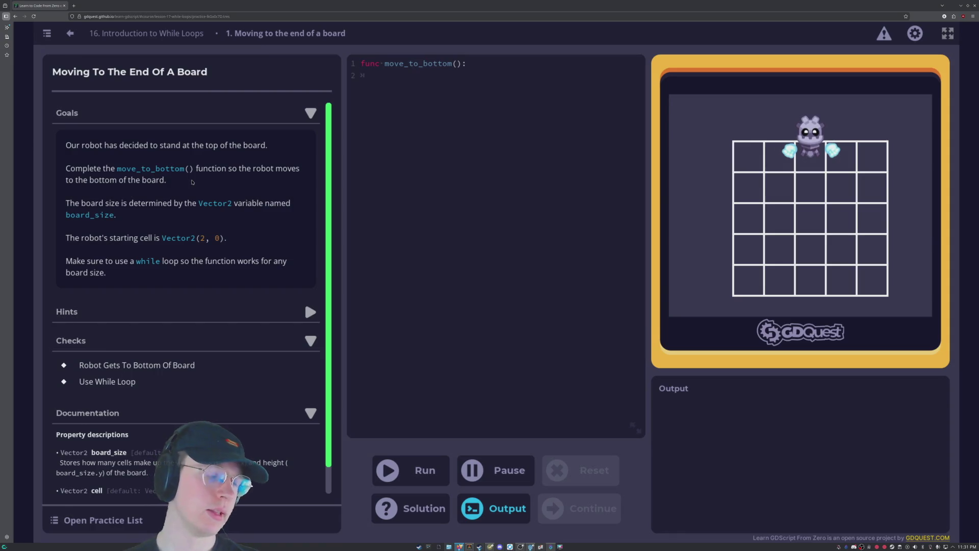
scroll(192, 183, down, 1)
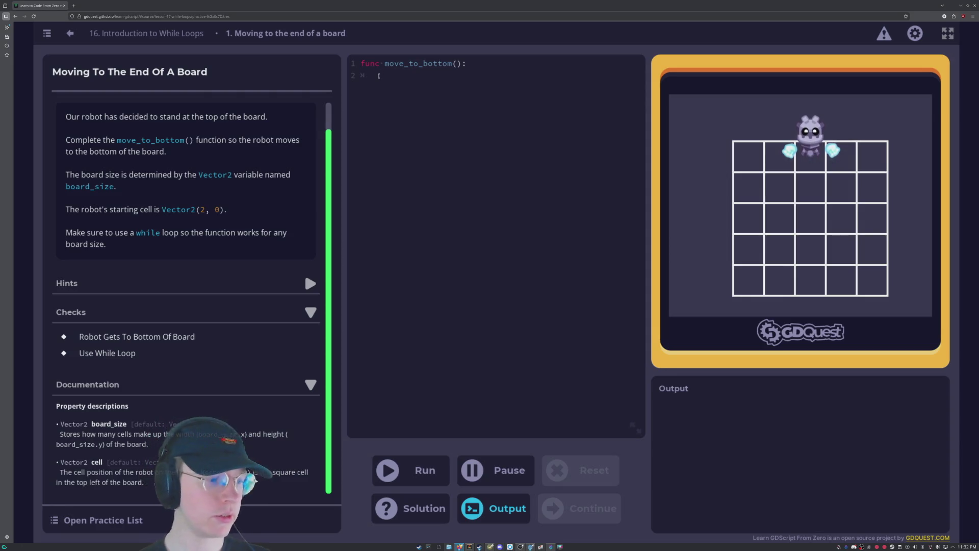
text(cell)
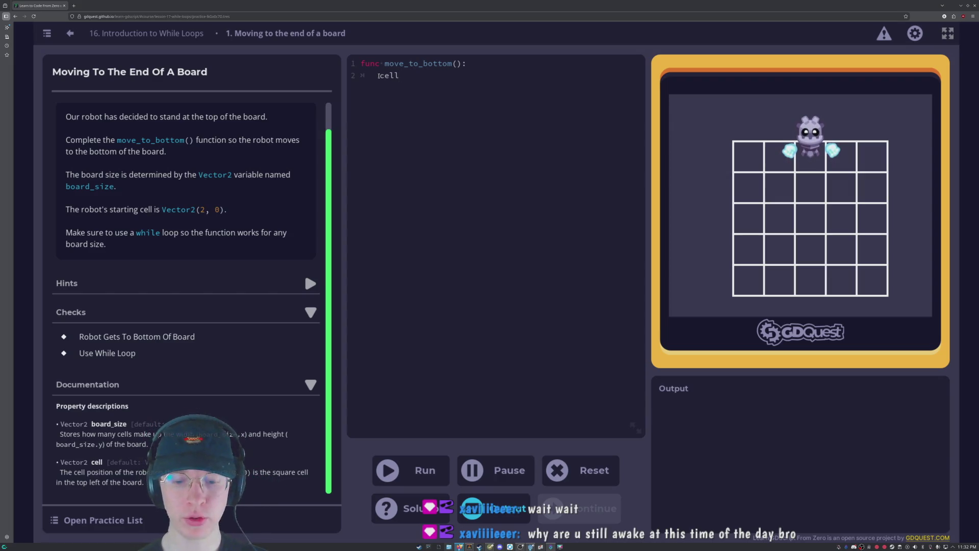
text( +)
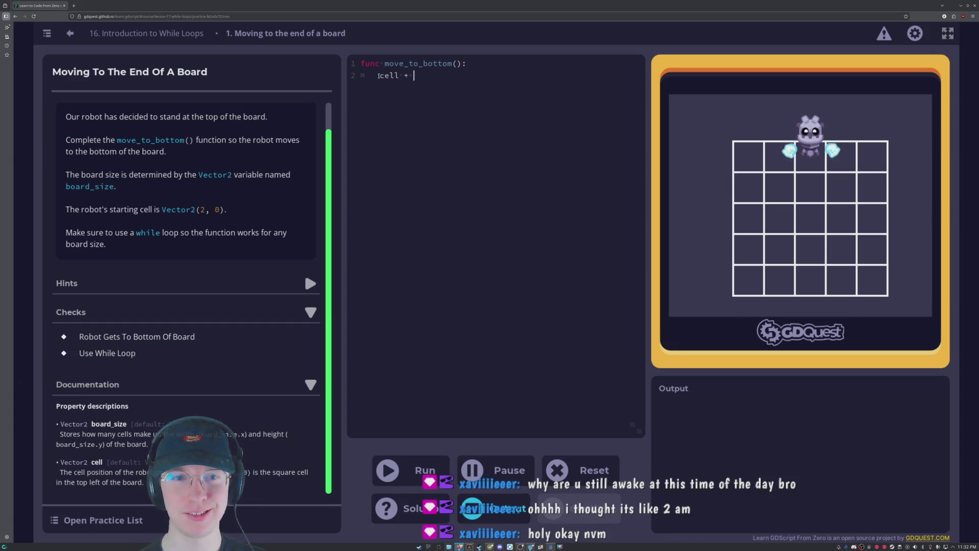
text(= 1)
key(BackSpace)
key(BackSpace)
key(BackSpace)
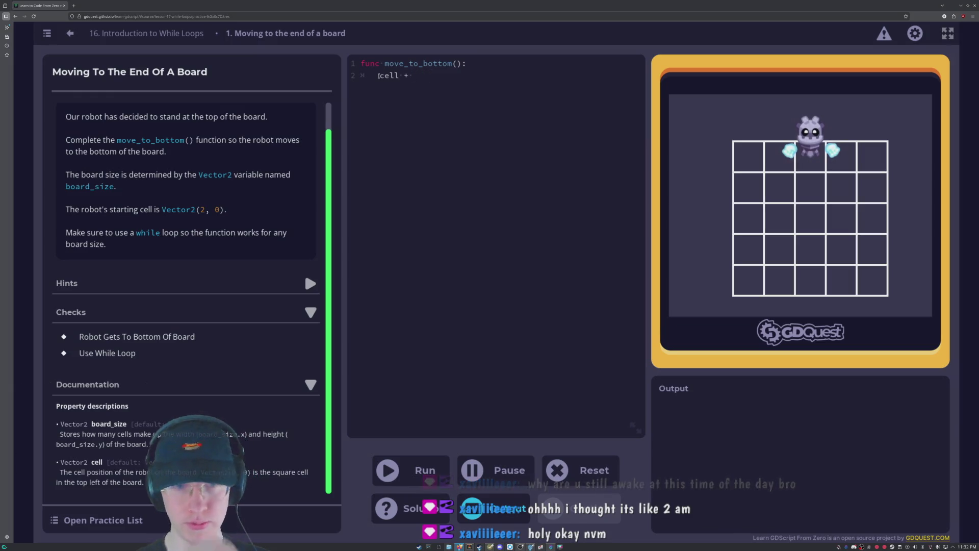
key(BackSpace)
key(BackSpace)
key(BackSpace)
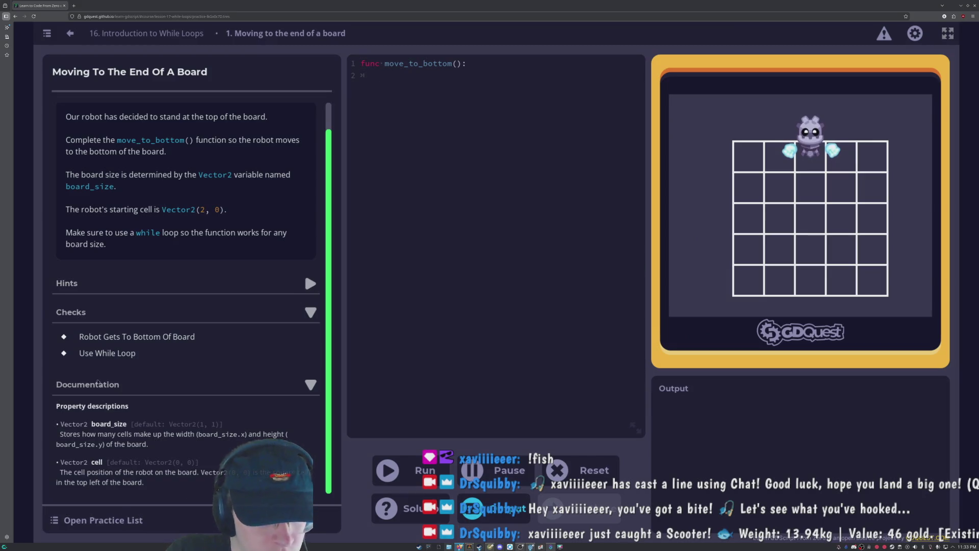
click(110, 30)
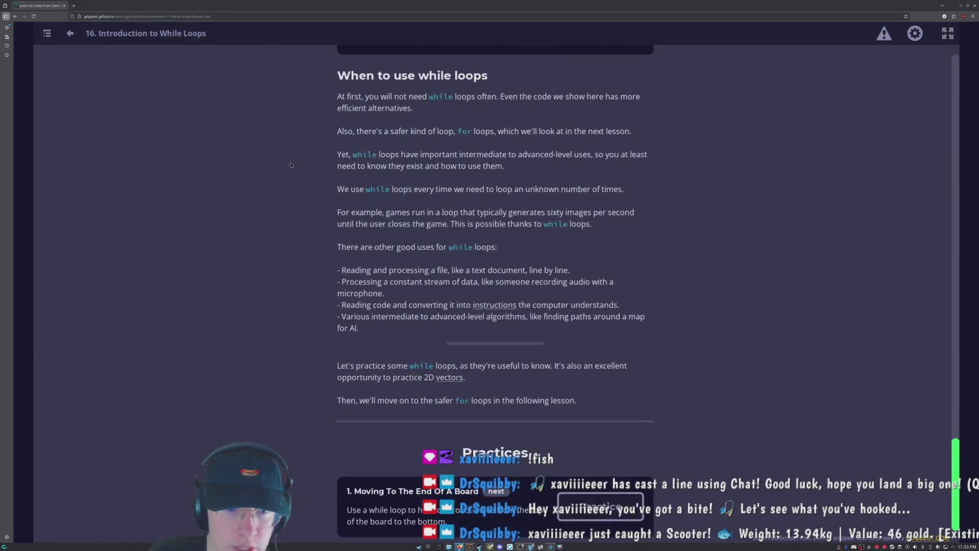
scroll(460, 231, up, 2)
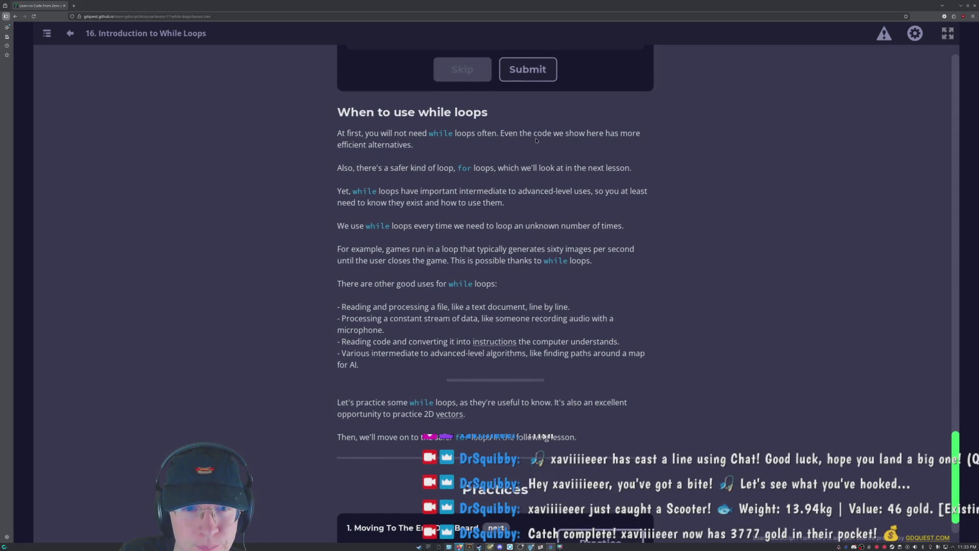
scroll(536, 140, up, 8)
scroll(375, 239, up, 10)
scroll(565, 264, down, 4)
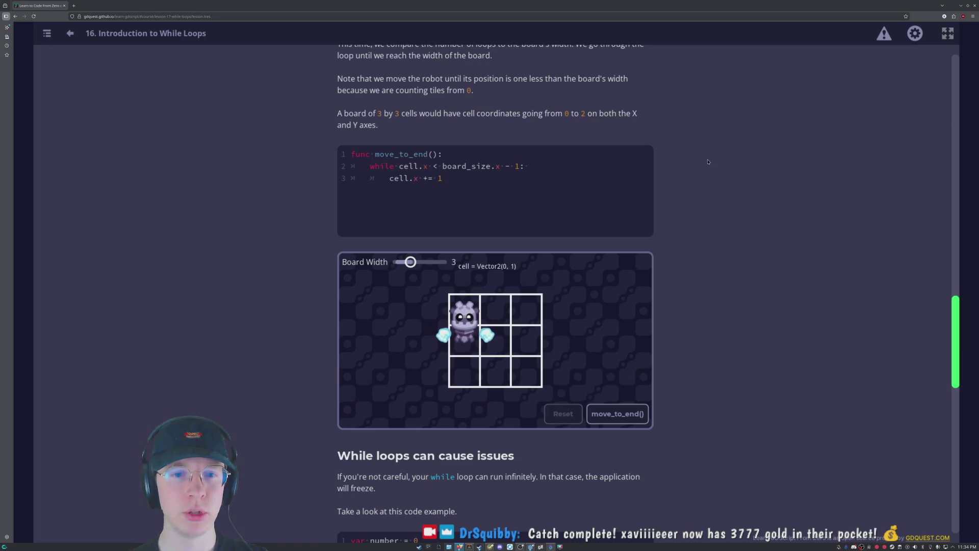
scroll(317, 224, down, 15)
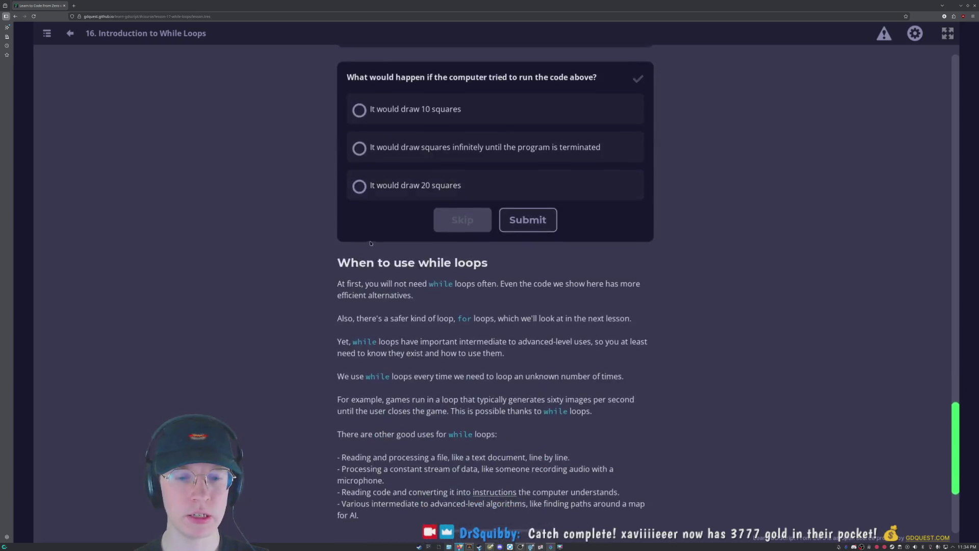
click(601, 493)
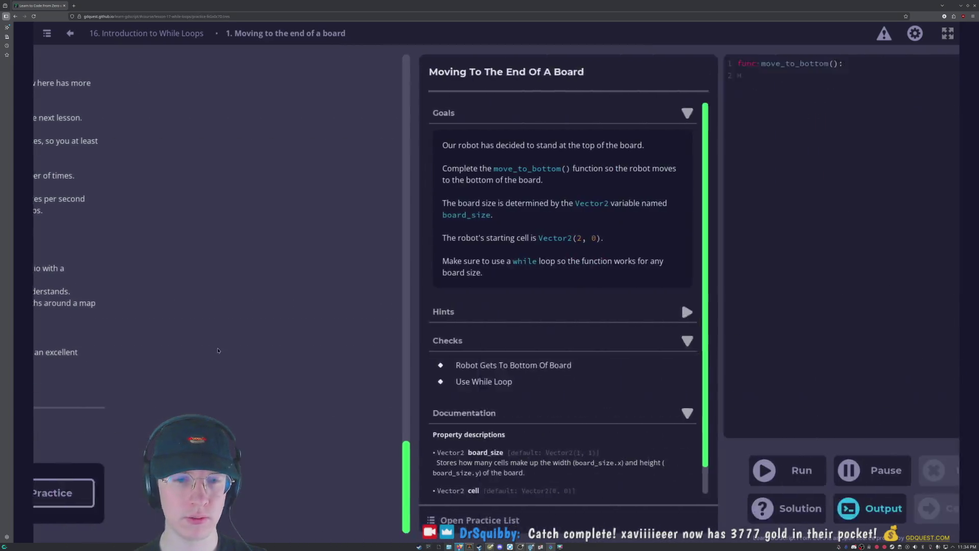
Write 'while cell < board_size' on line 2 of move_to_bottom().
scroll(252, 240, down, 1)
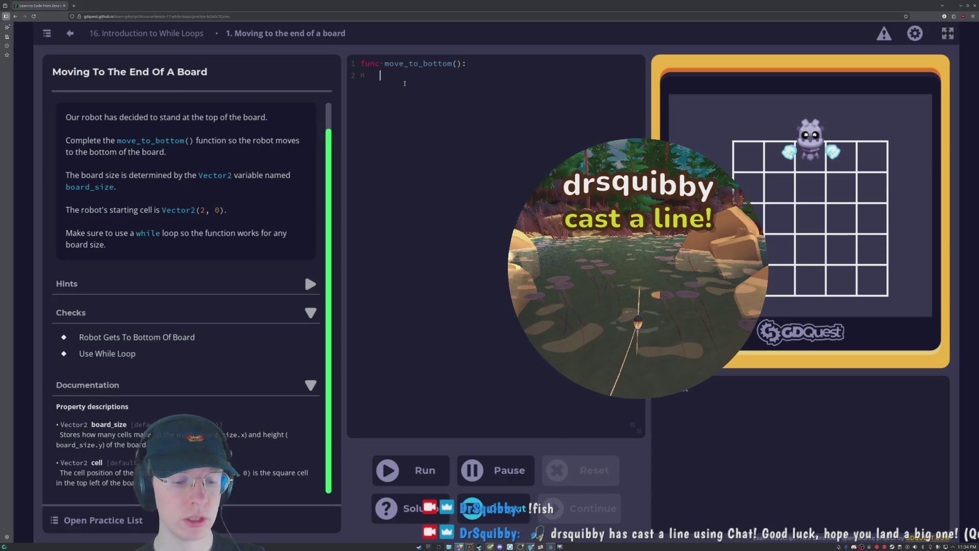
text(while)
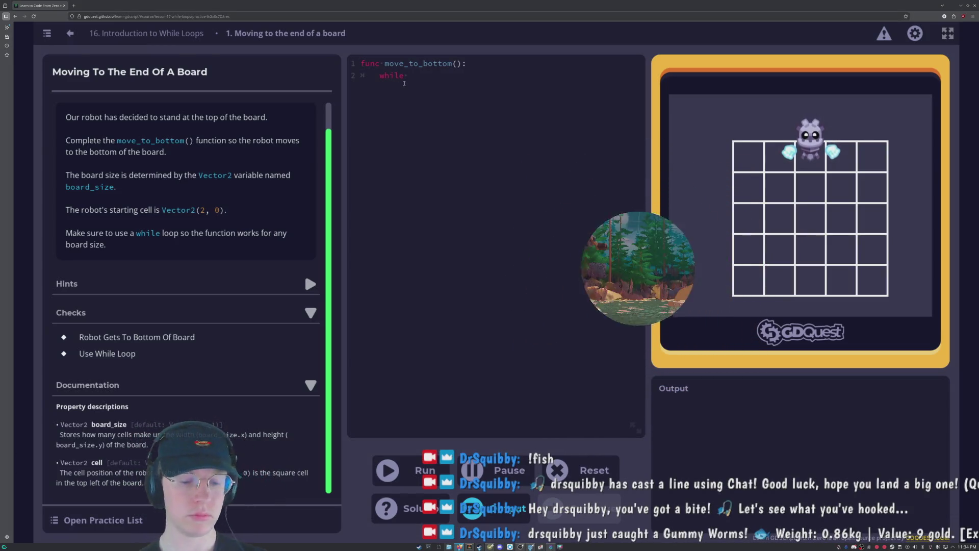
text(cell)
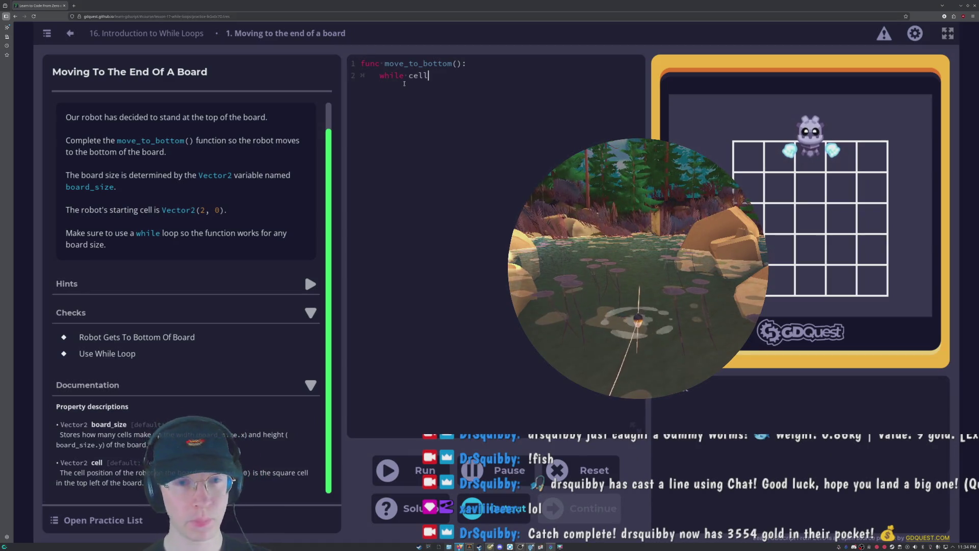
text(<)
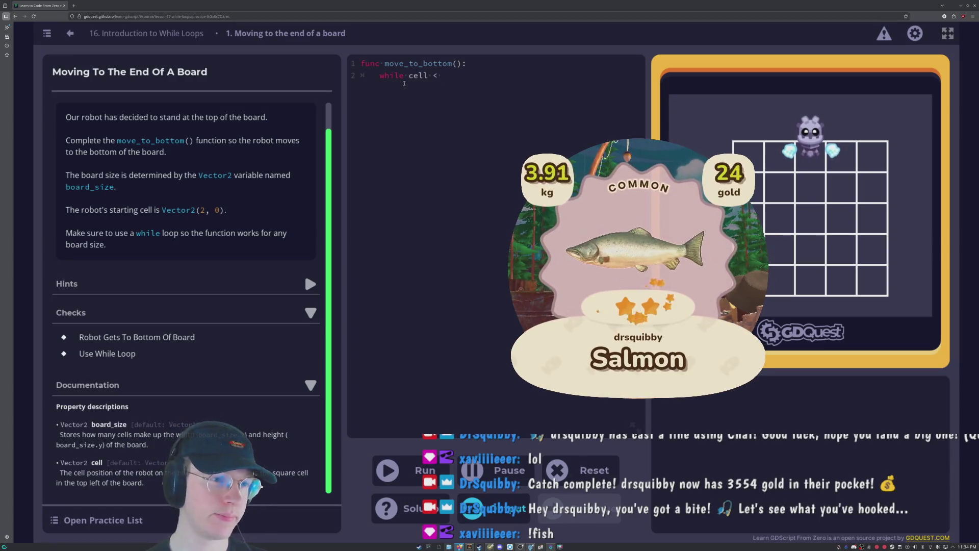
text( boar)
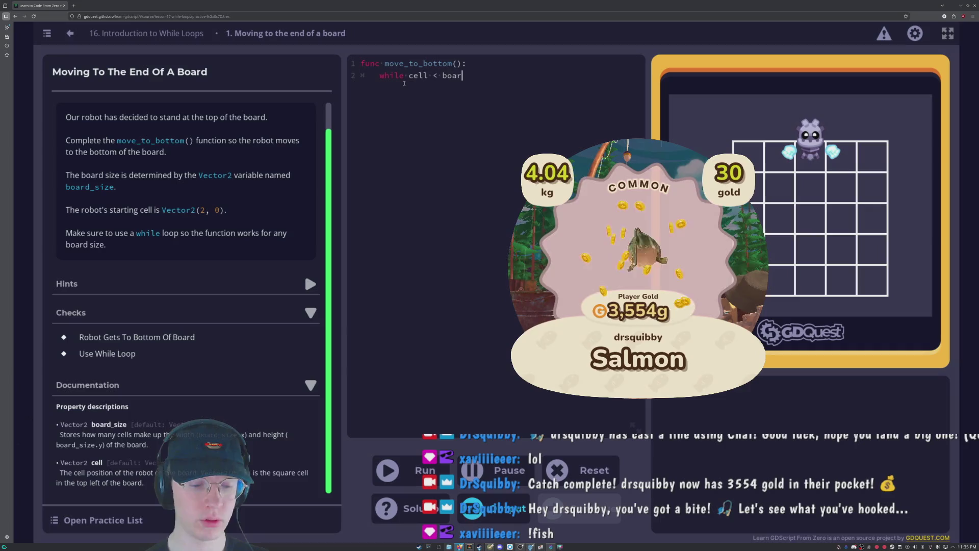
text(d_size)
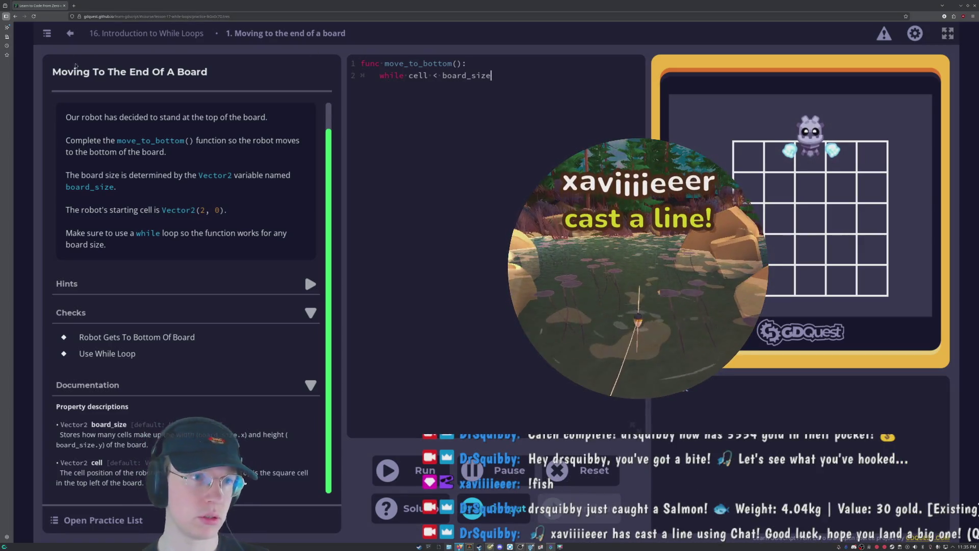
Discard the unfinished practice and return to lesson 16's move_to_end() board demo.
click(48, 35)
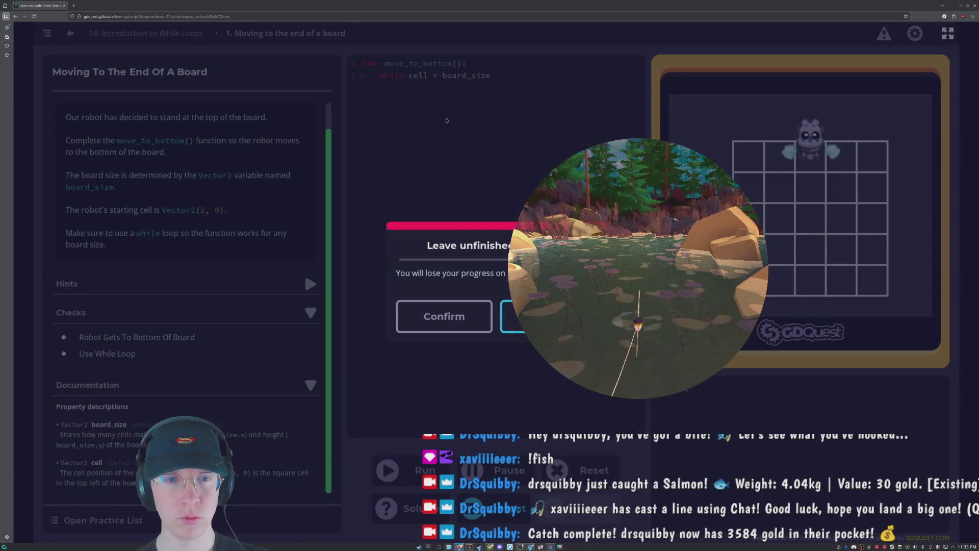
click(444, 316)
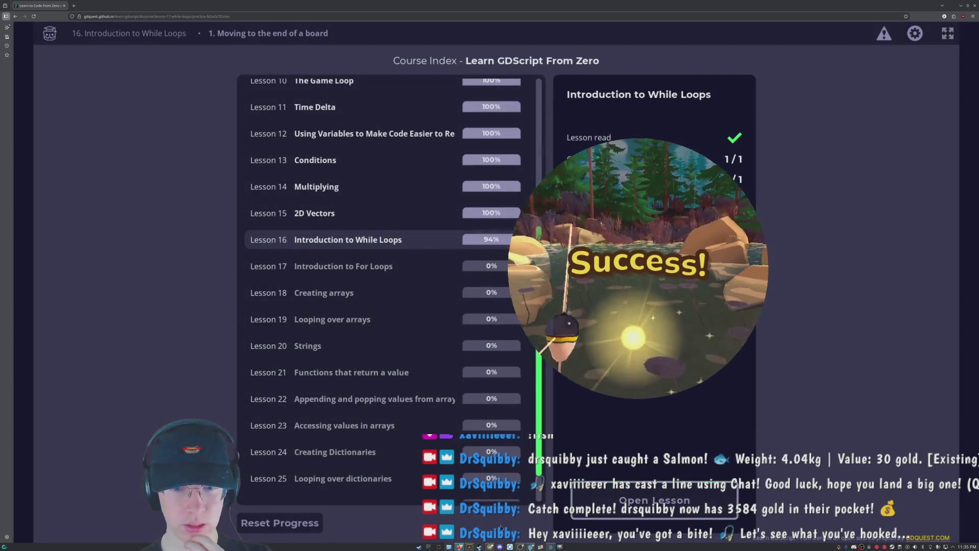
click(654, 501)
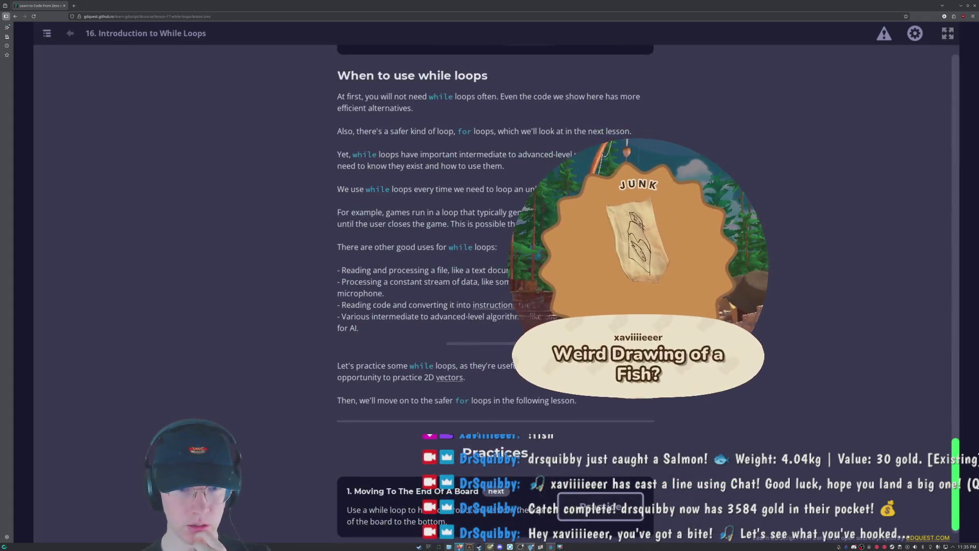
scroll(478, 253, up, 20)
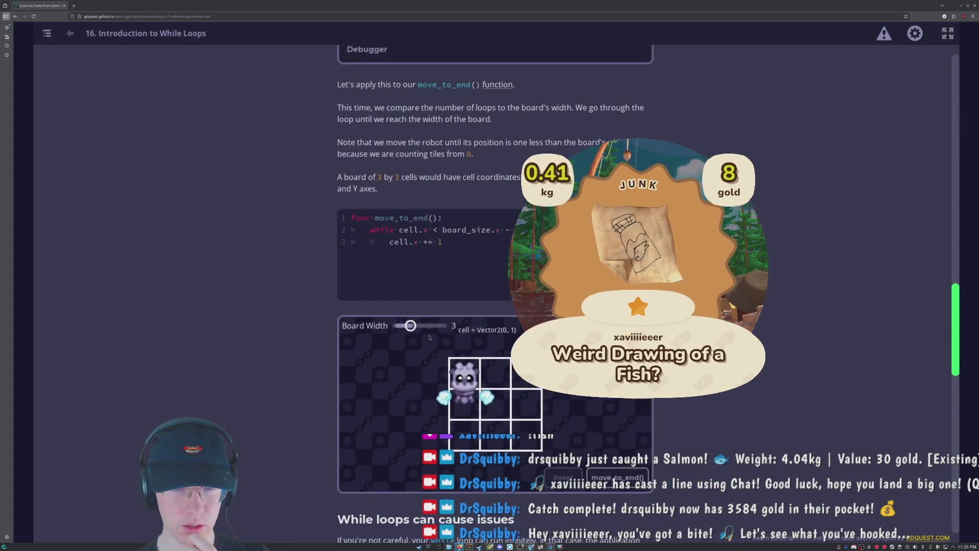
scroll(430, 337, down, 5)
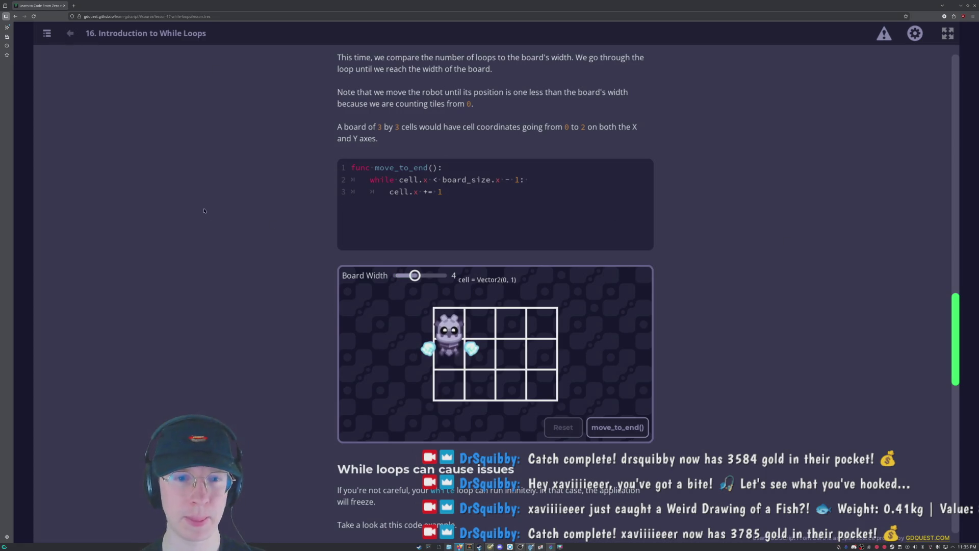
click(609, 425)
scroll(398, 422, down, 13)
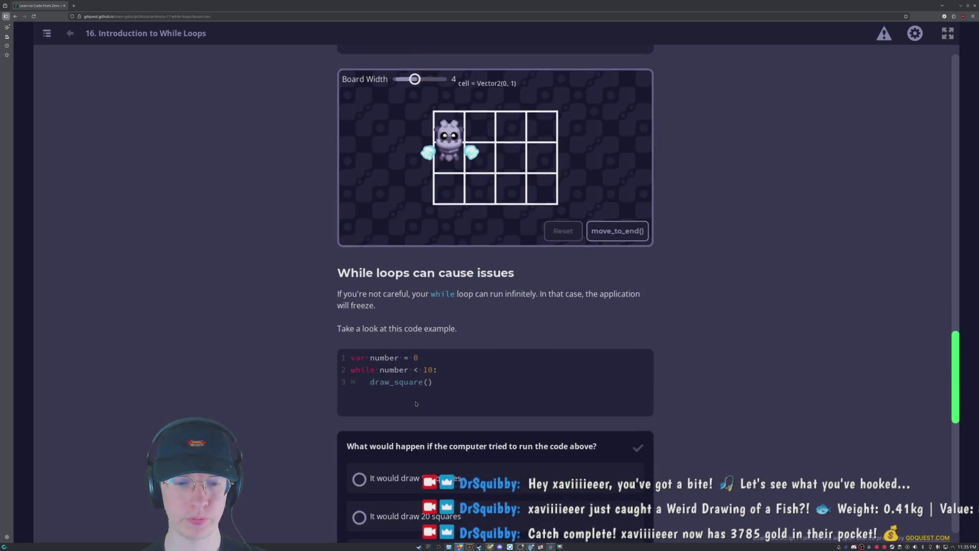
Reopen the practice and write 'while cell.y < board_size.y - 1:' with body 'cell.y += 1'.
click(601, 487)
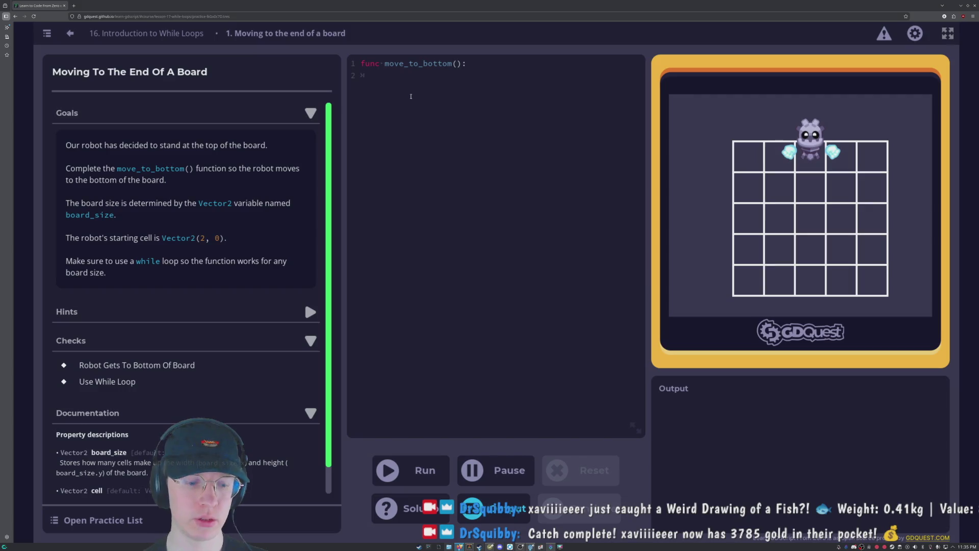
text(while cell.)
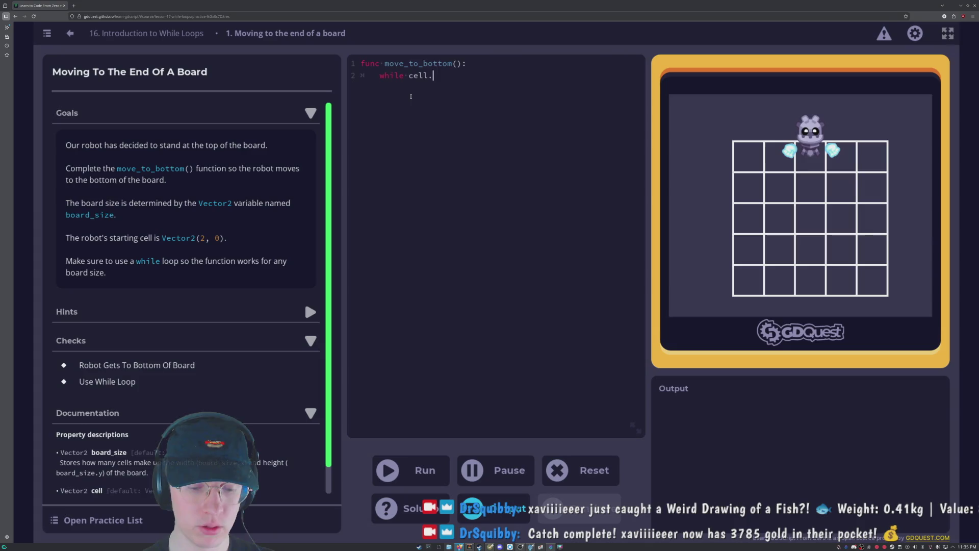
text(y )
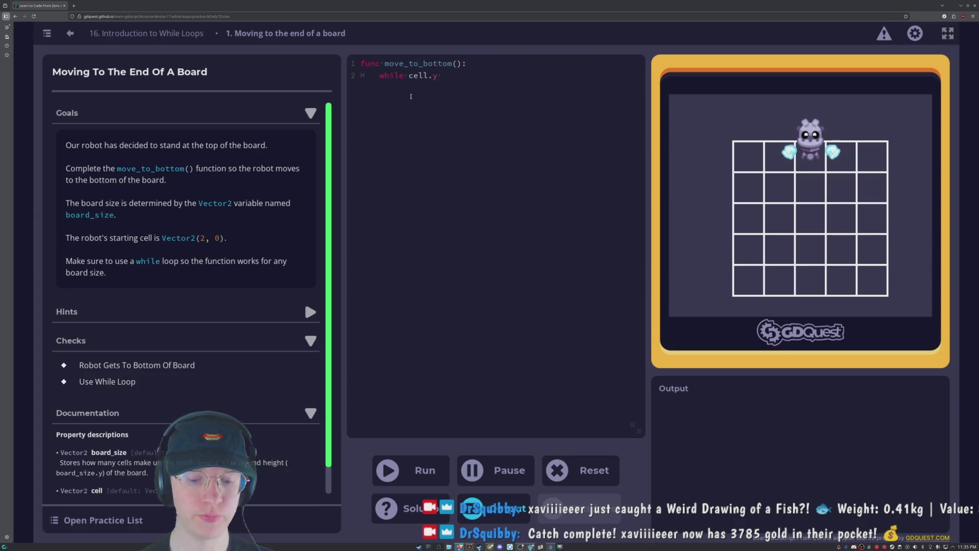
text(< )
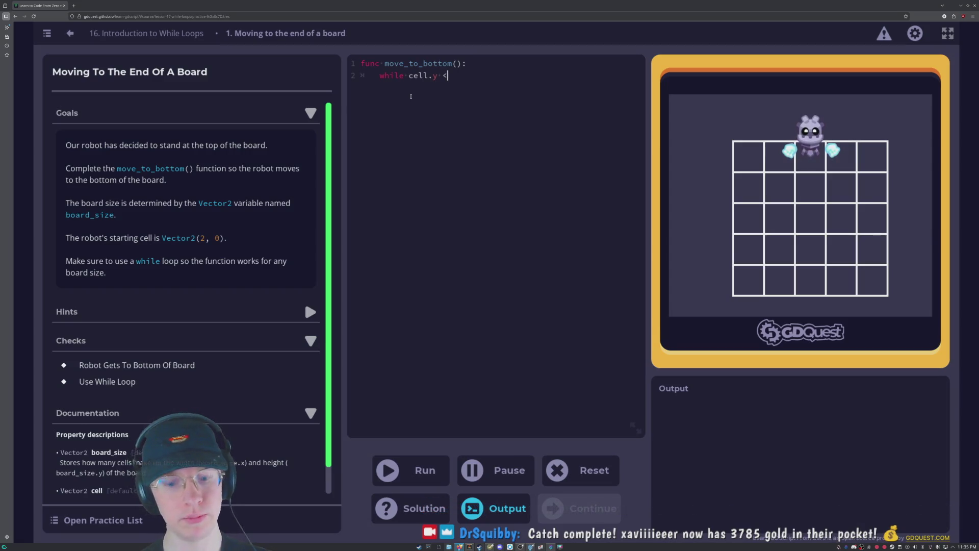
text(boar)
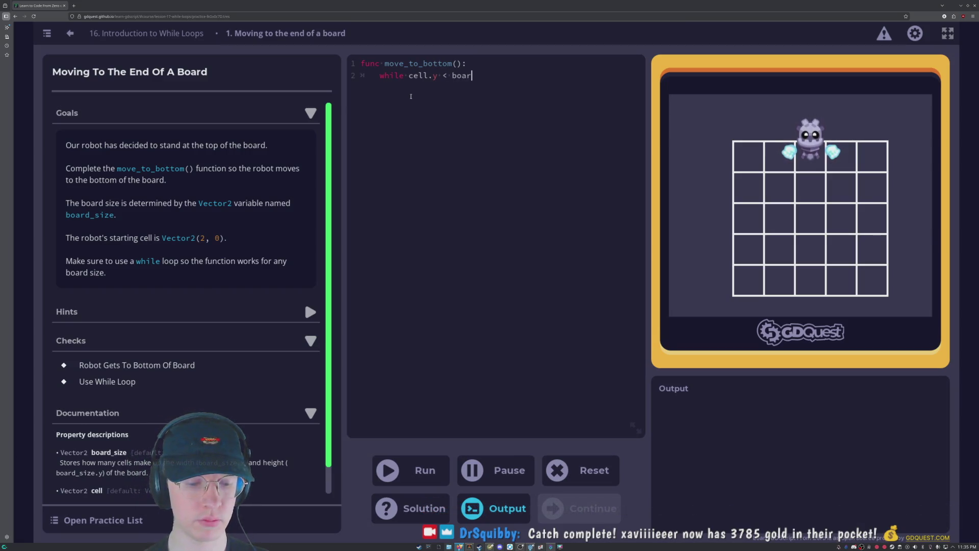
text(d_size)
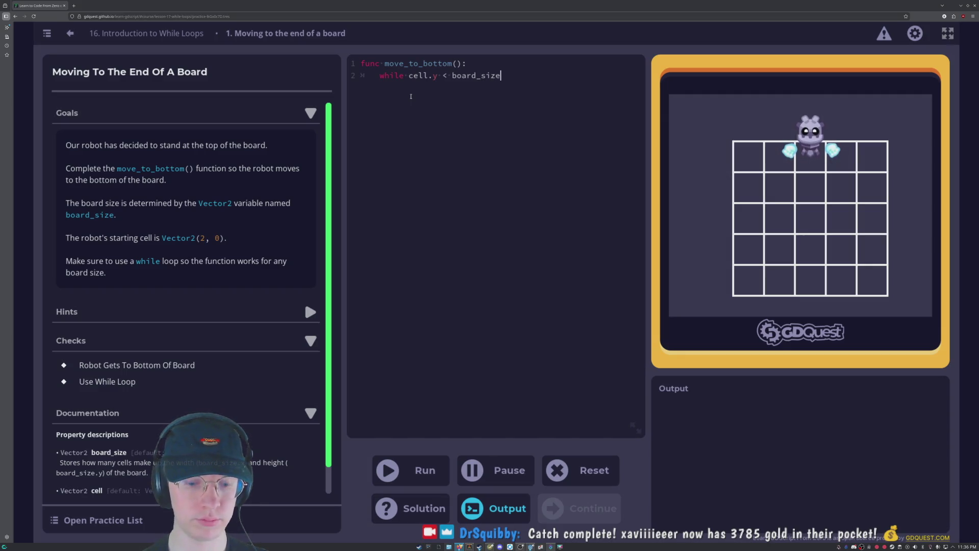
text(.y)
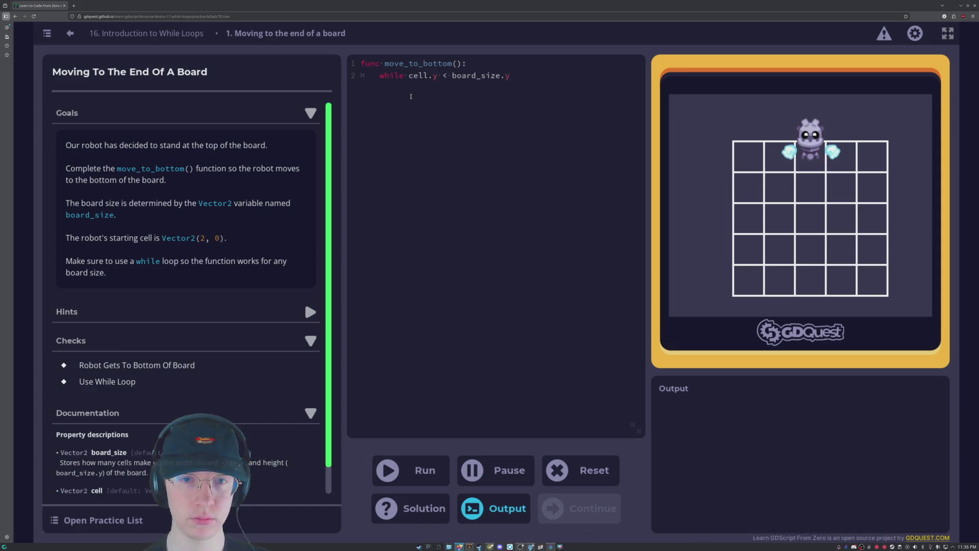
text( - 1)
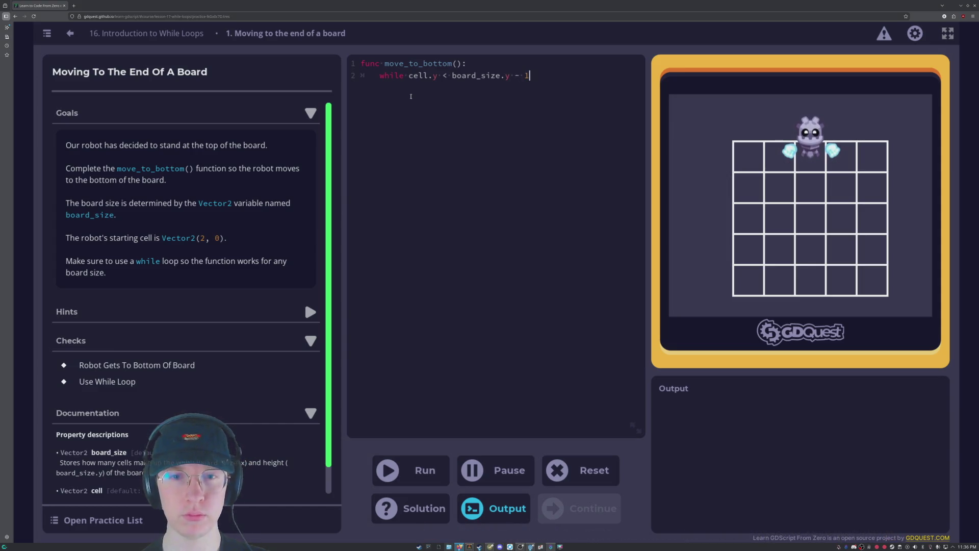
text(:)
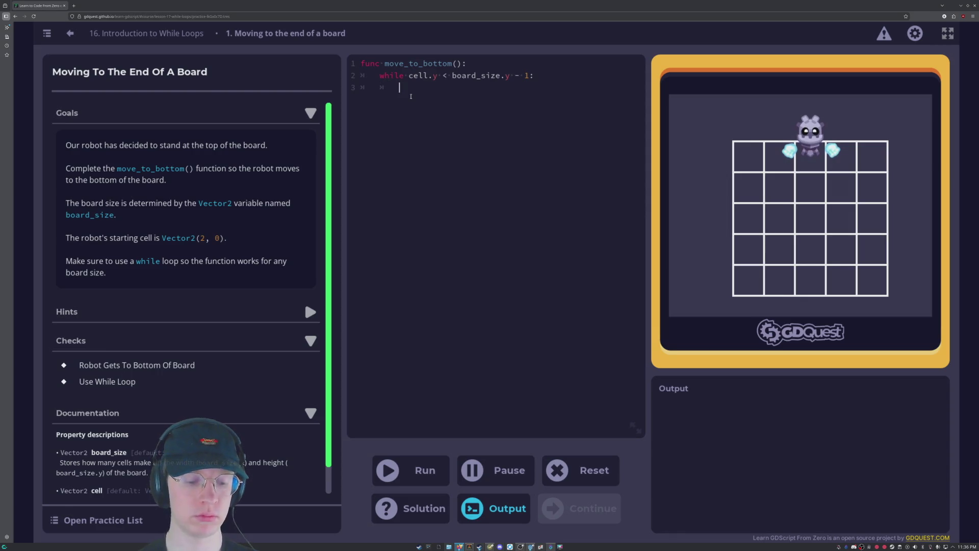
text(ce)
key(BackSpace)
key(BackSpace)
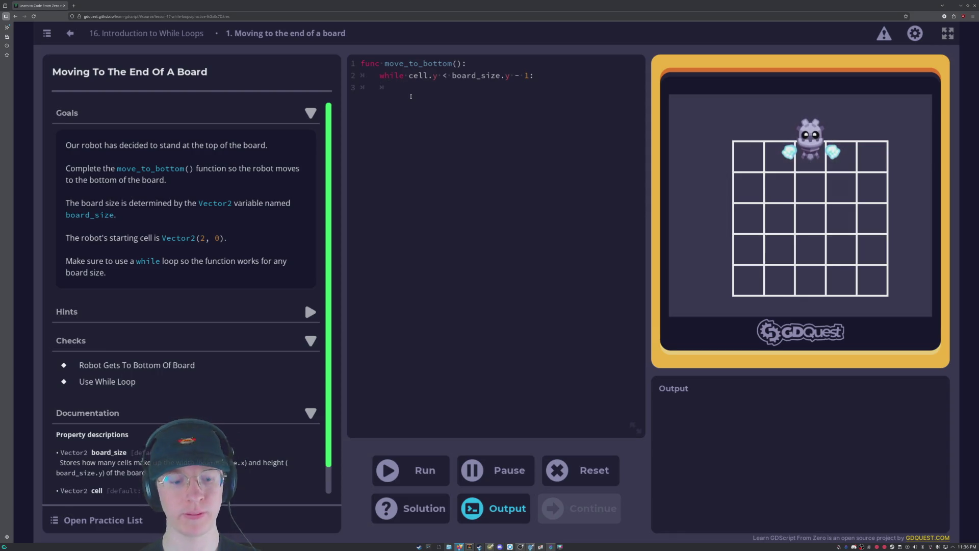
text(cell)
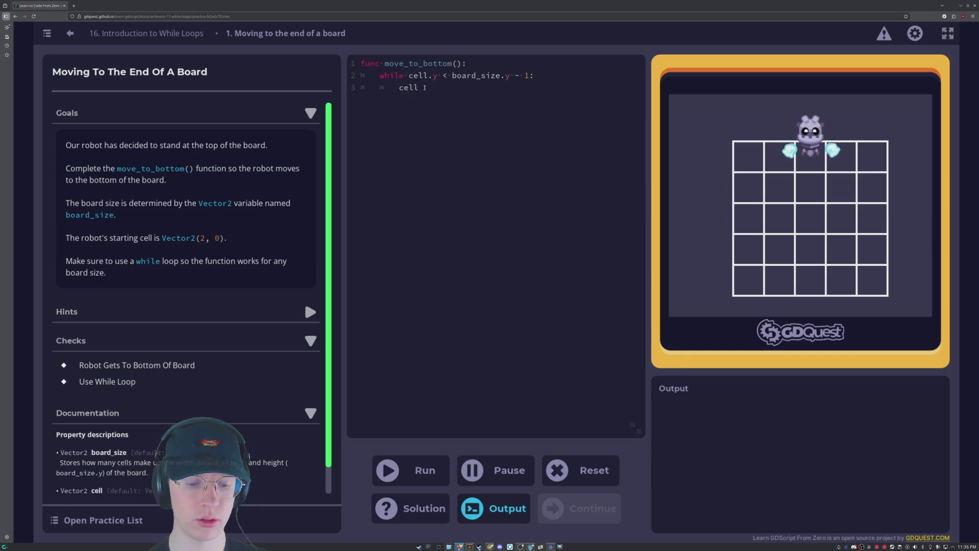
text(.)
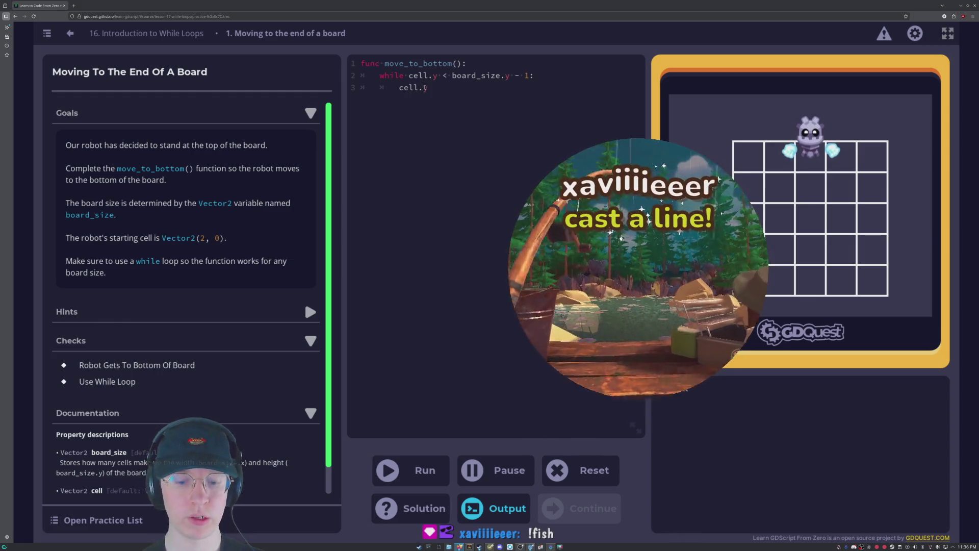
text(y +=)
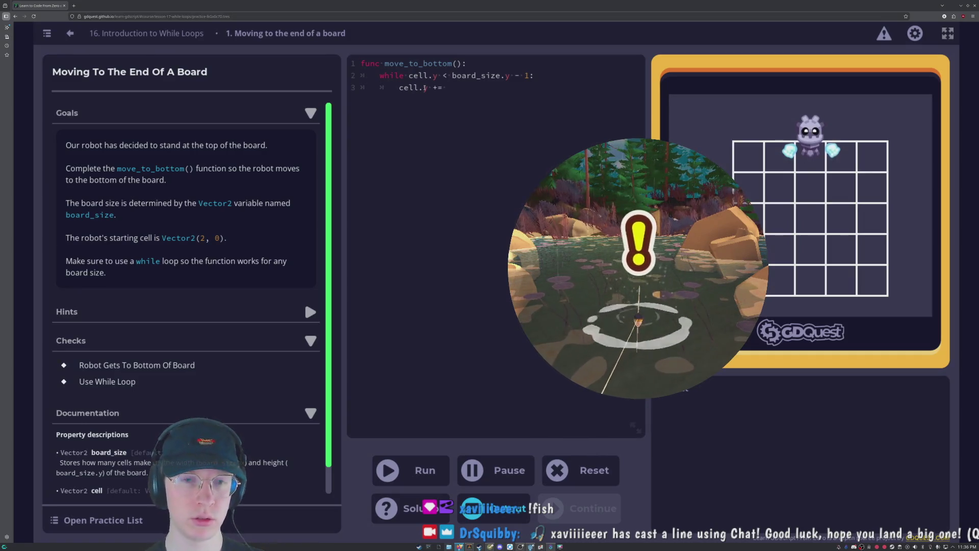
text(1)
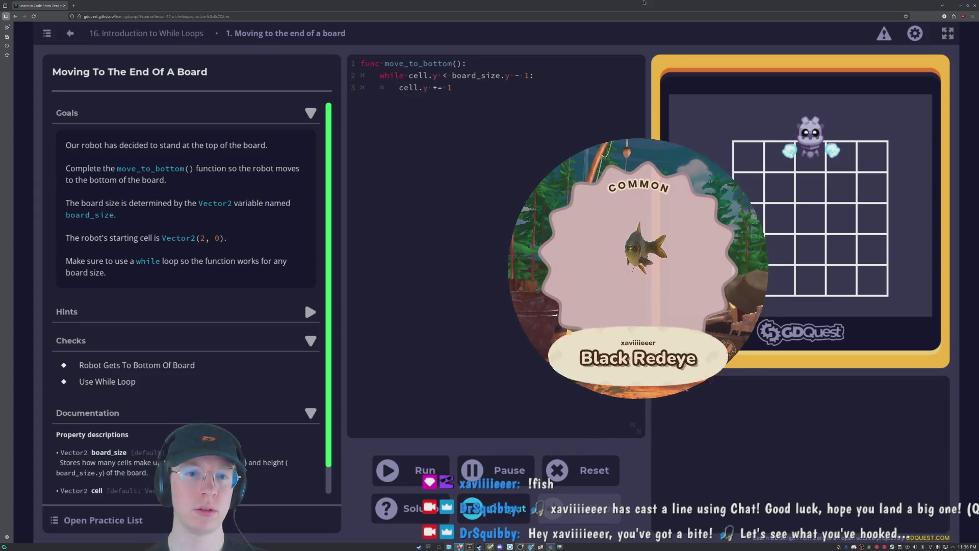
Run move_to_bottom(), stay on the passed practice, then continue to finish the While Loops lesson.
click(409, 482)
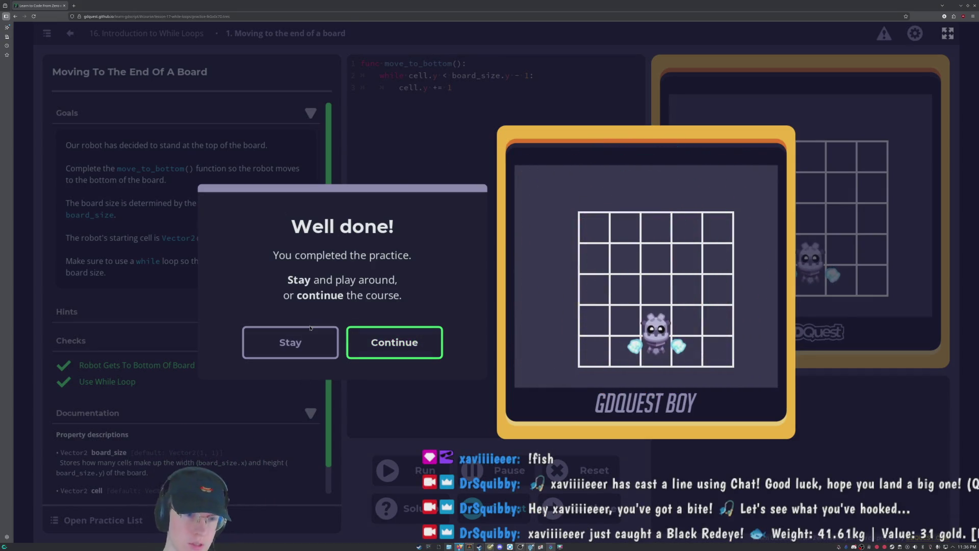
click(317, 356)
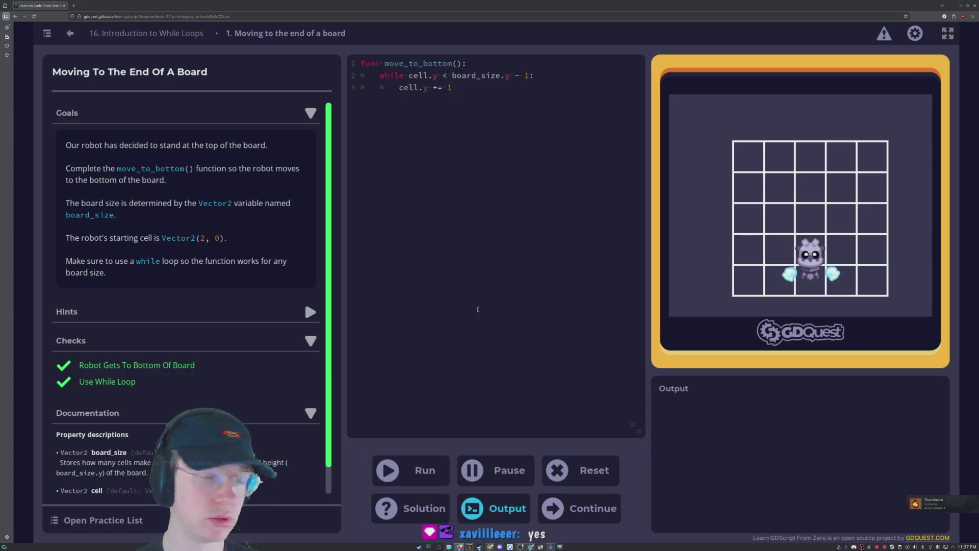
click(591, 517)
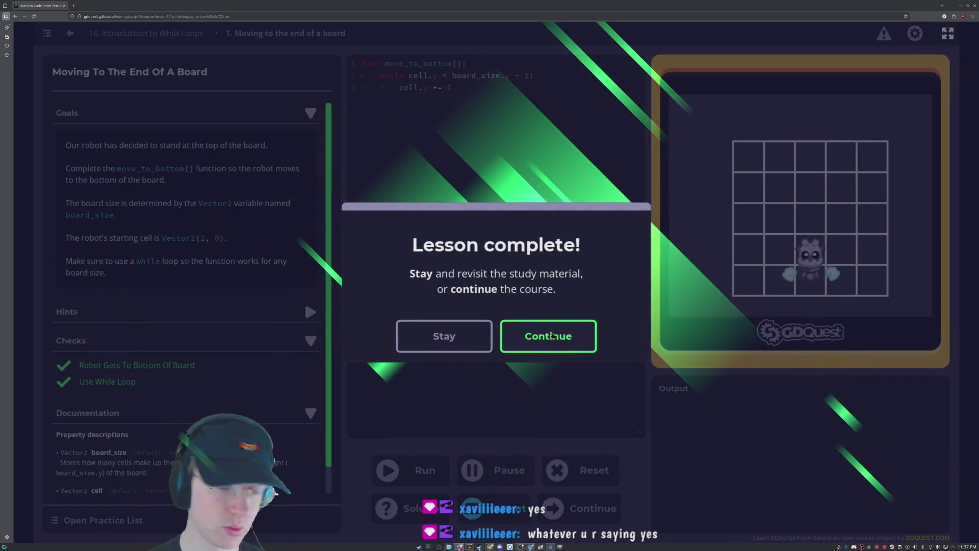
Continue to lesson 17, Introduction to For Loops, and browse its range(3) example.
click(551, 336)
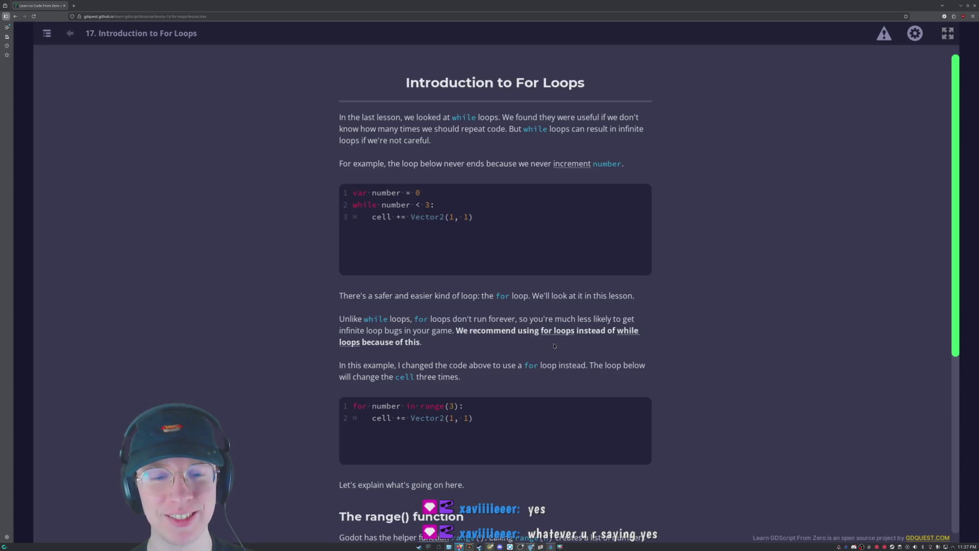
scroll(554, 345, down, 4)
scroll(555, 346, up, 4)
scroll(555, 346, down, 5)
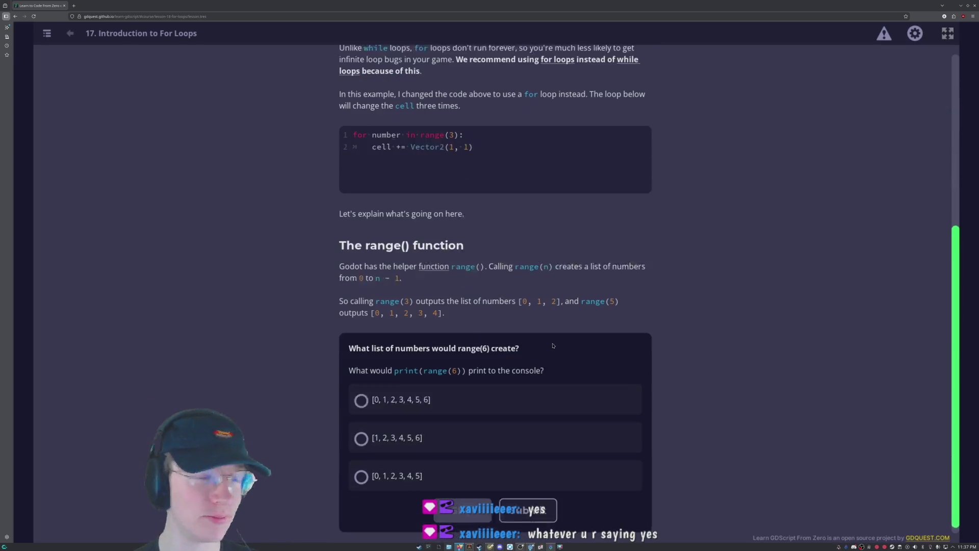
scroll(315, 310, up, 5)
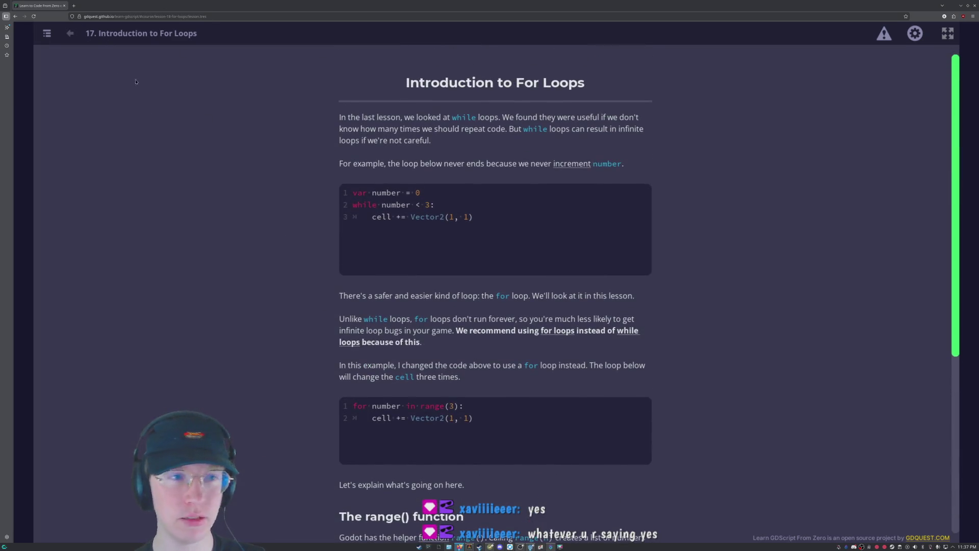
scroll(537, 233, down, 5)
scroll(536, 234, up, 3)
scroll(537, 234, up, 2)
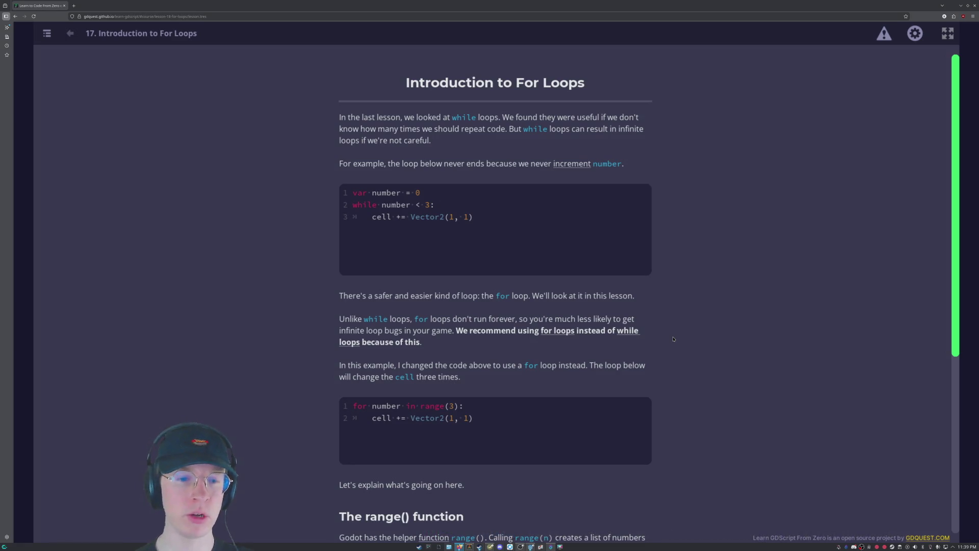
scroll(673, 339, down, 4)
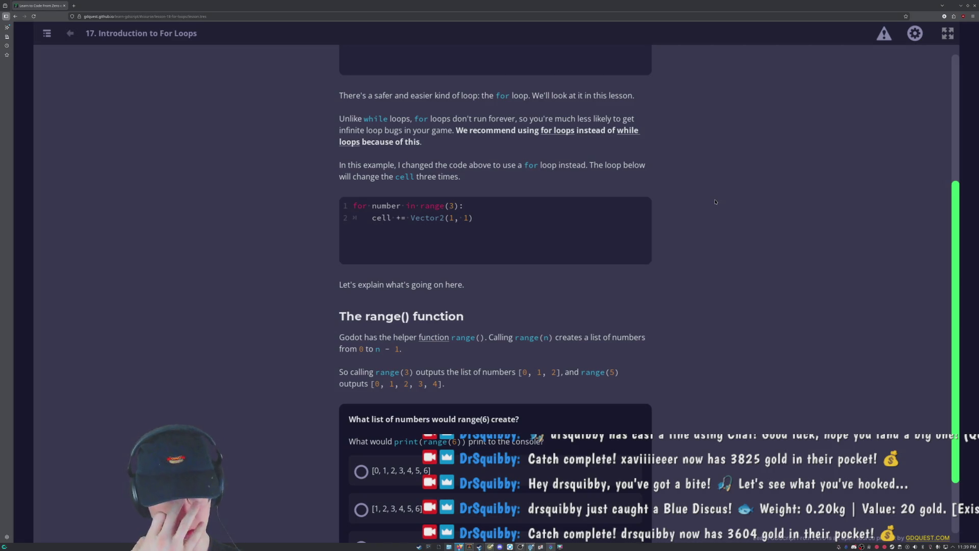
scroll(455, 321, down, 3)
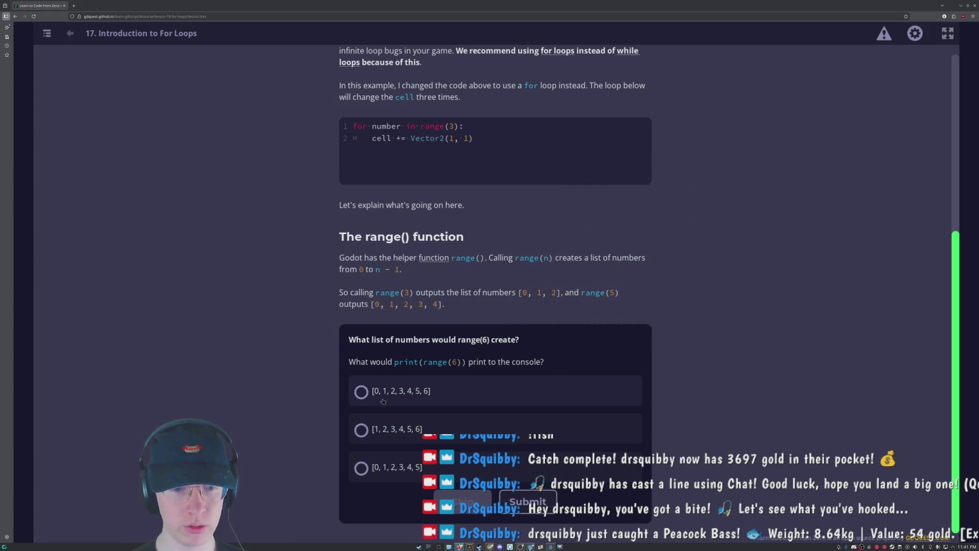
Answer the range(6) quiz, correcting a wrong [0, 1, 2, 3, 4, 5, 6] pick to [0, 1, 2, 3, 4, 5].
click(364, 396)
click(528, 501)
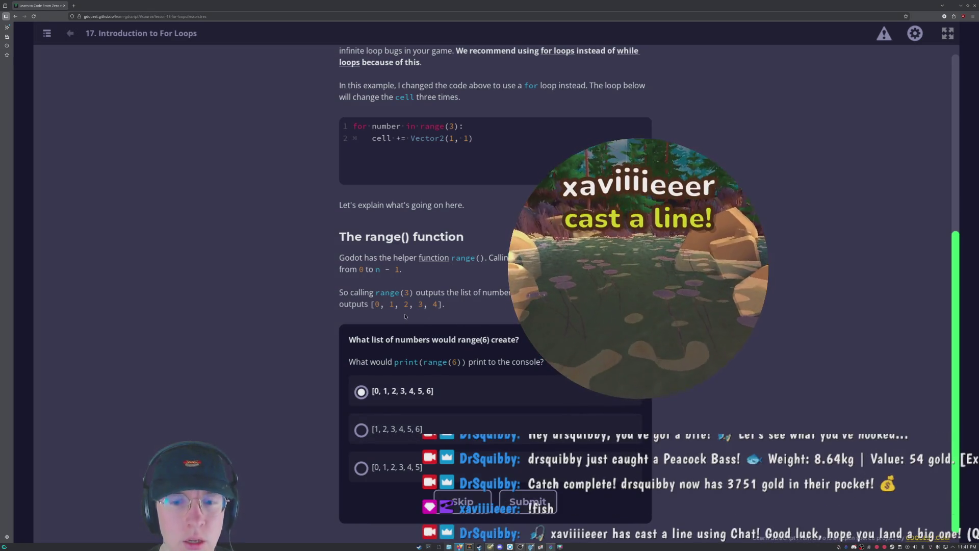
click(378, 465)
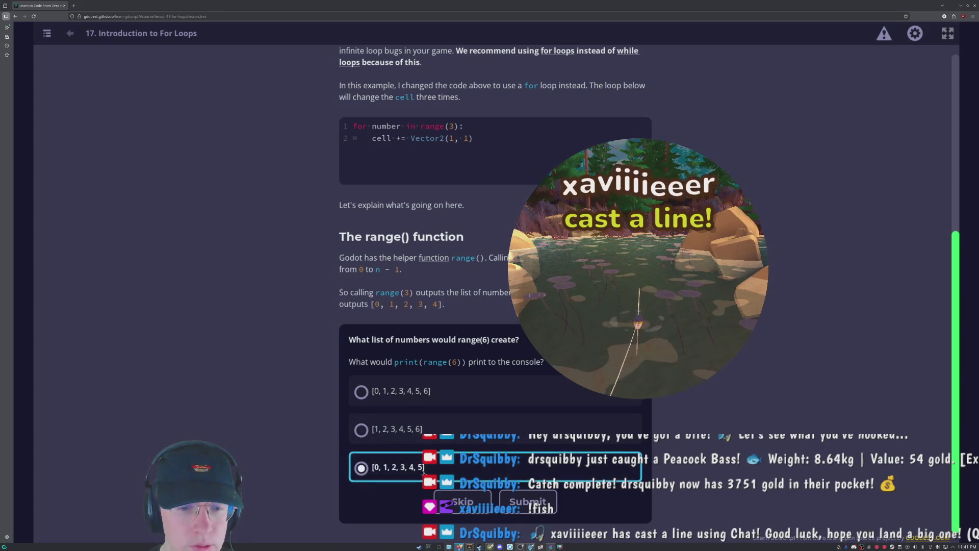
click(527, 501)
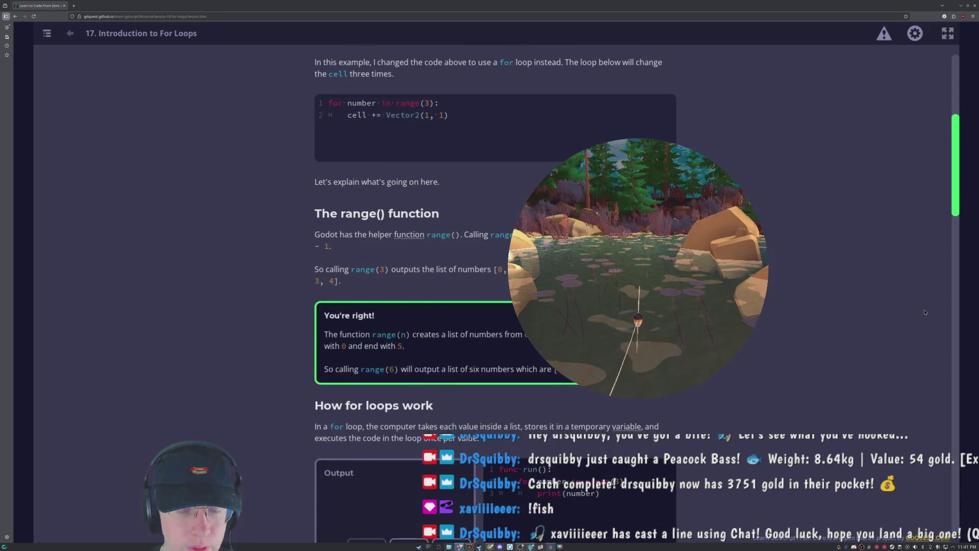
scroll(880, 303, down, 3)
scroll(879, 303, down, 4)
scroll(250, 306, up, 4)
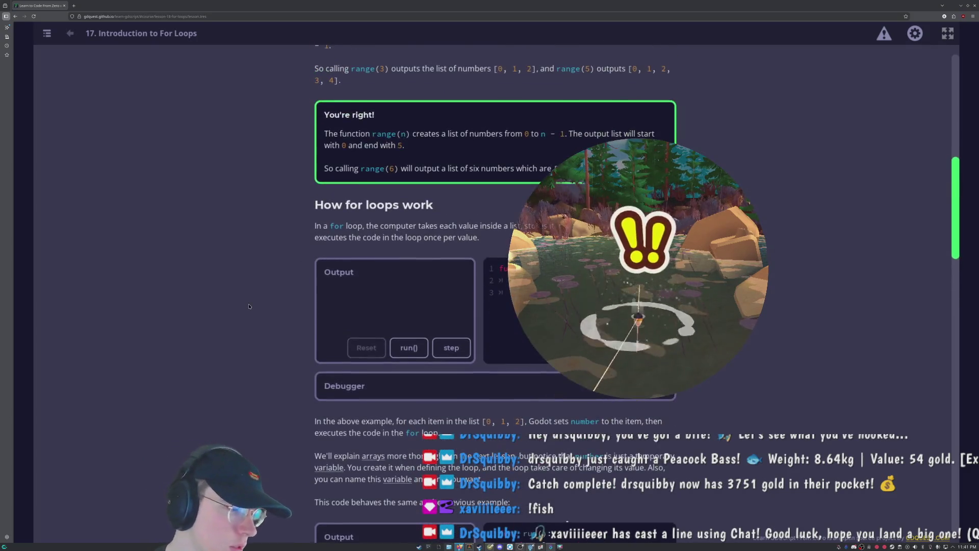
scroll(250, 311, down, 1)
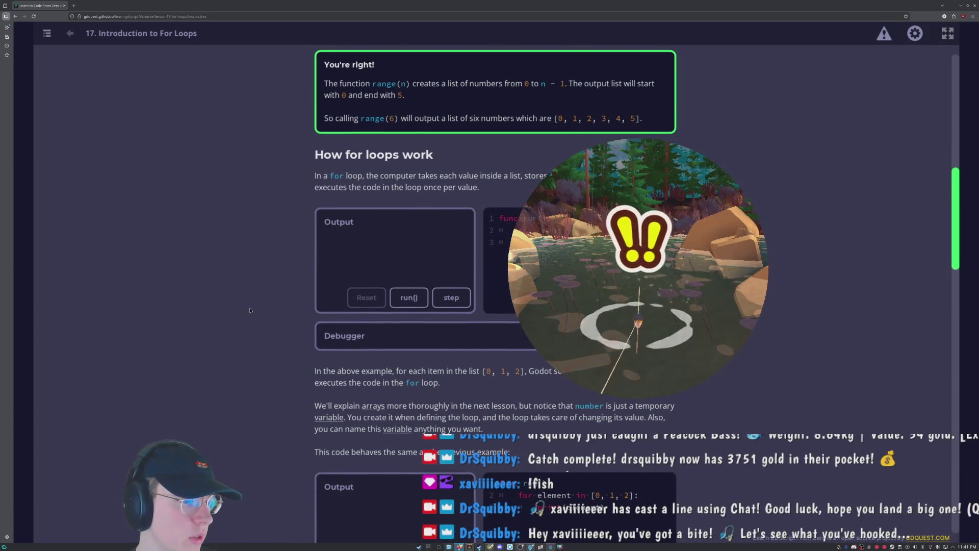